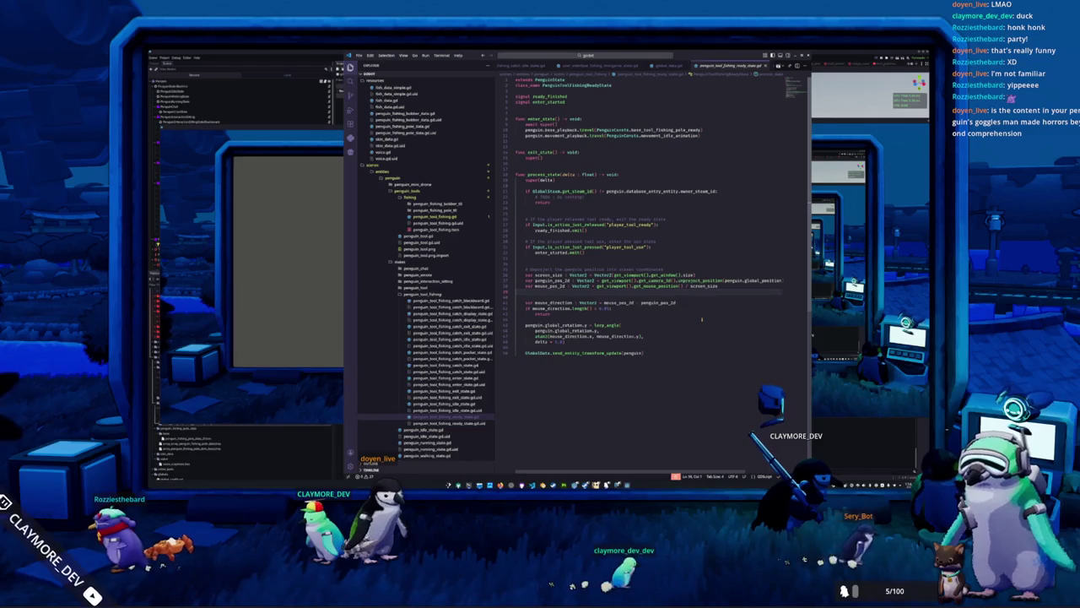
Add a comma on line 47 and begin a new line 'mouse_direction = mouse_direction.rotated('.
{"action": "key", "text": "Down"}
{"action": "key", "text": "Down"}
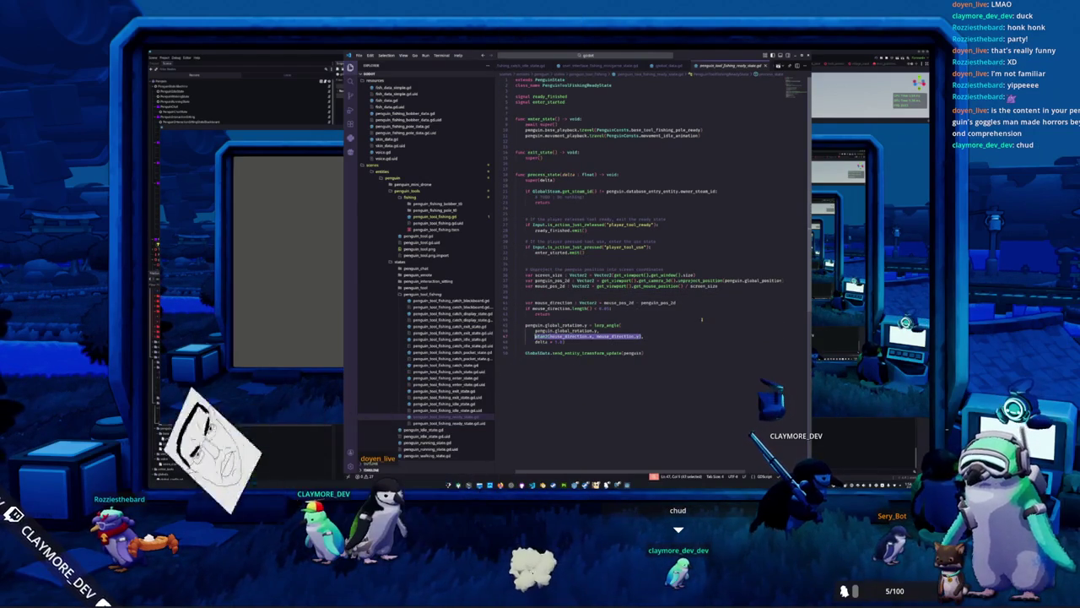
{"action": "type", "text": ","}
{"action": "left_click", "coordinate": [701, 319]}
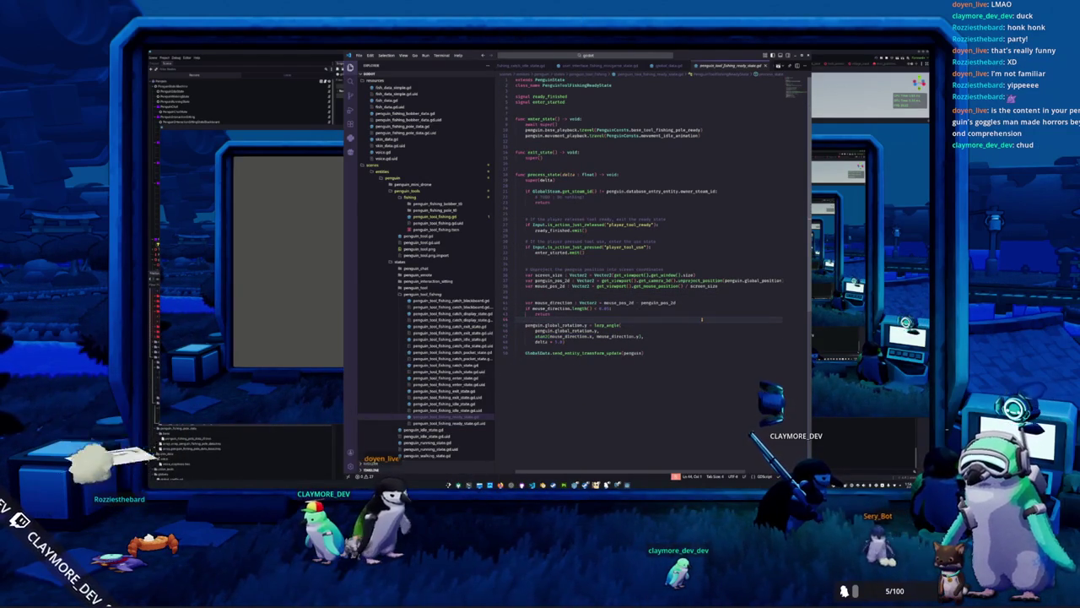
{"action": "key", "text": "Return"}
{"action": "type", "text": "mous"}
{"action": "key", "text": "Return"}
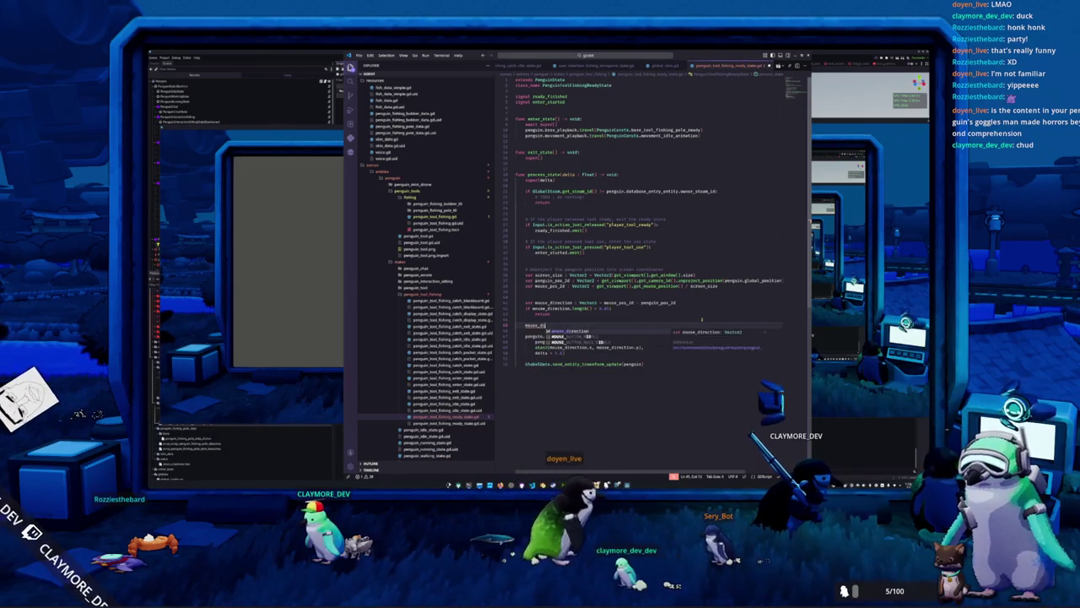
{"action": "type", "text": "= mous"}
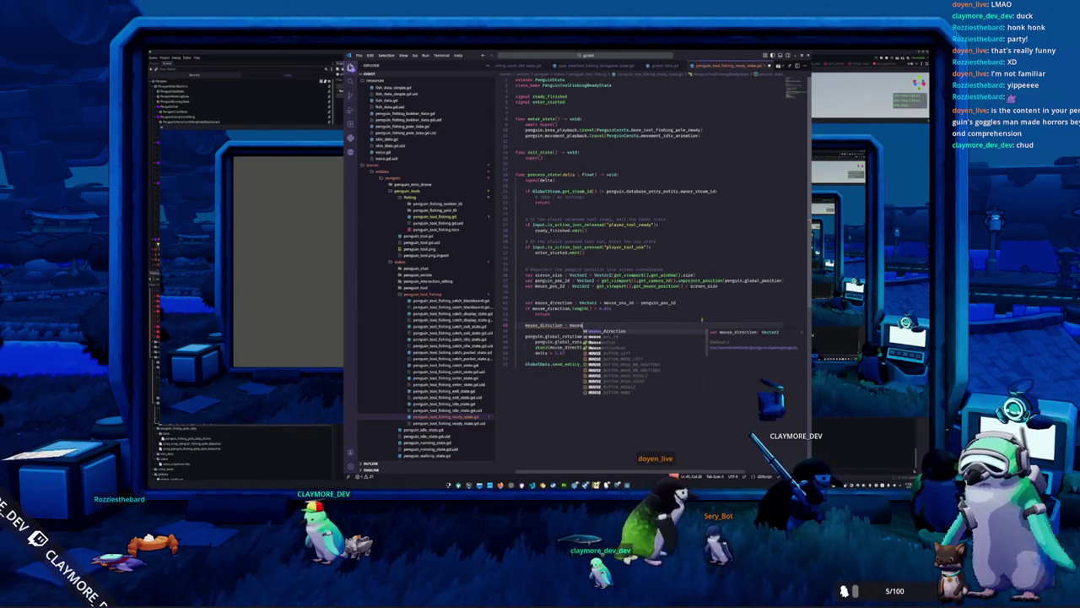
{"action": "type", "text": "e_direction.rotated("}
{"action": "key", "text": "Return"}
Pass get_viewport().get_camera_3d().global_rotation.z as the rotation argument, using autocomplete.
{"action": "type", "text": "get_viewport"}
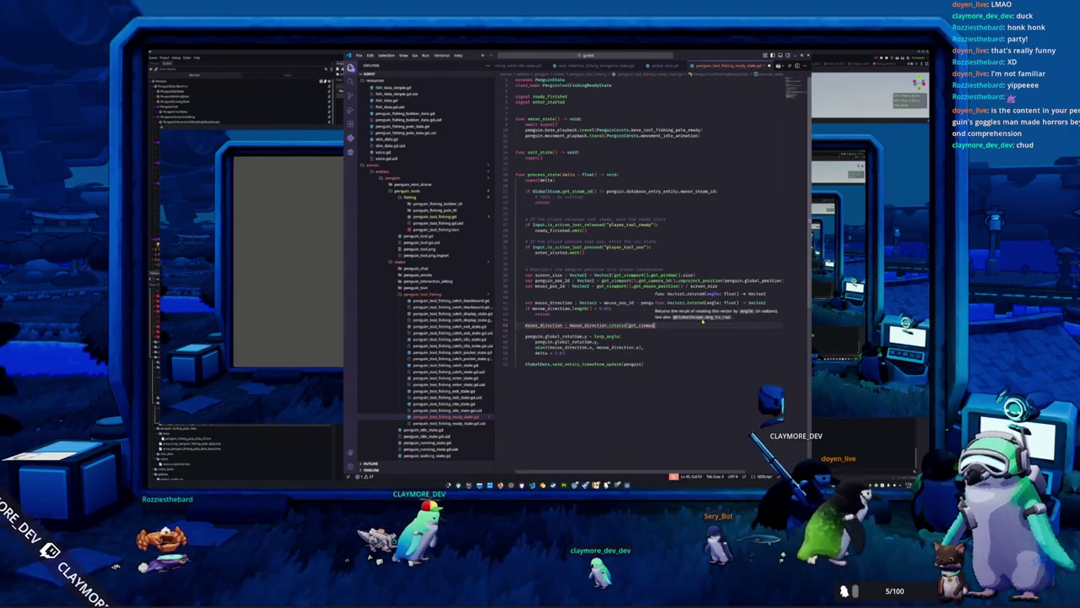
{"action": "type", "text": "().get_camera_3d()."}
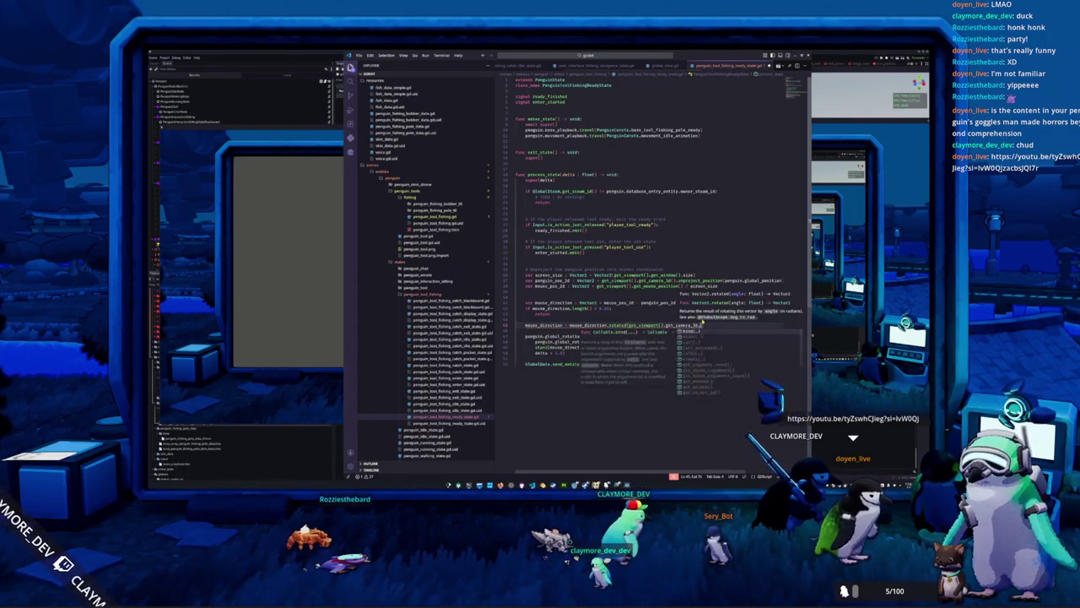
{"action": "key", "text": "Return"}
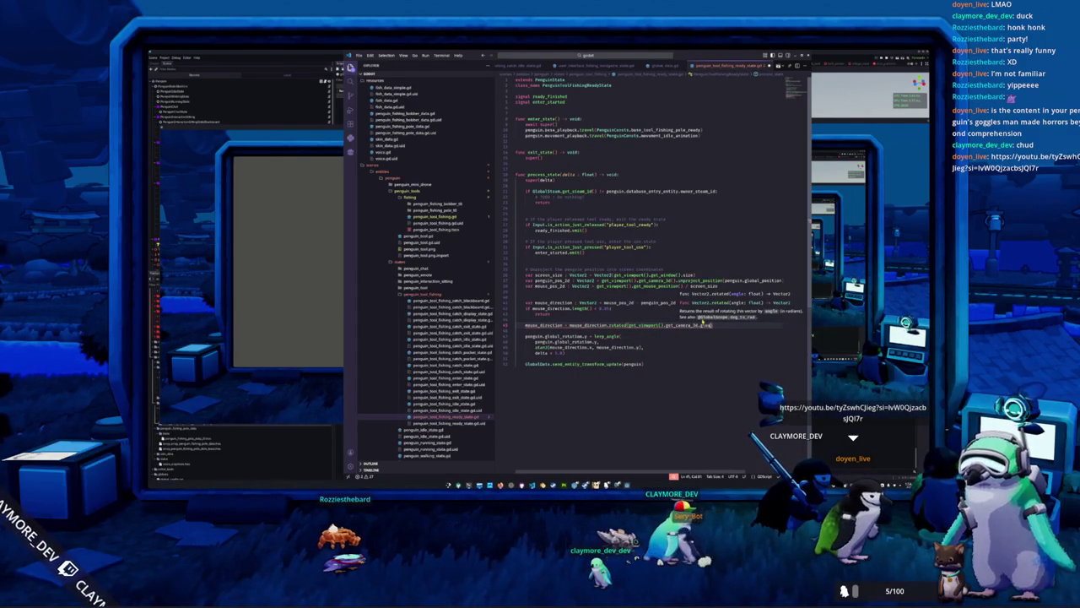
{"action": "type", "text": ".global"}
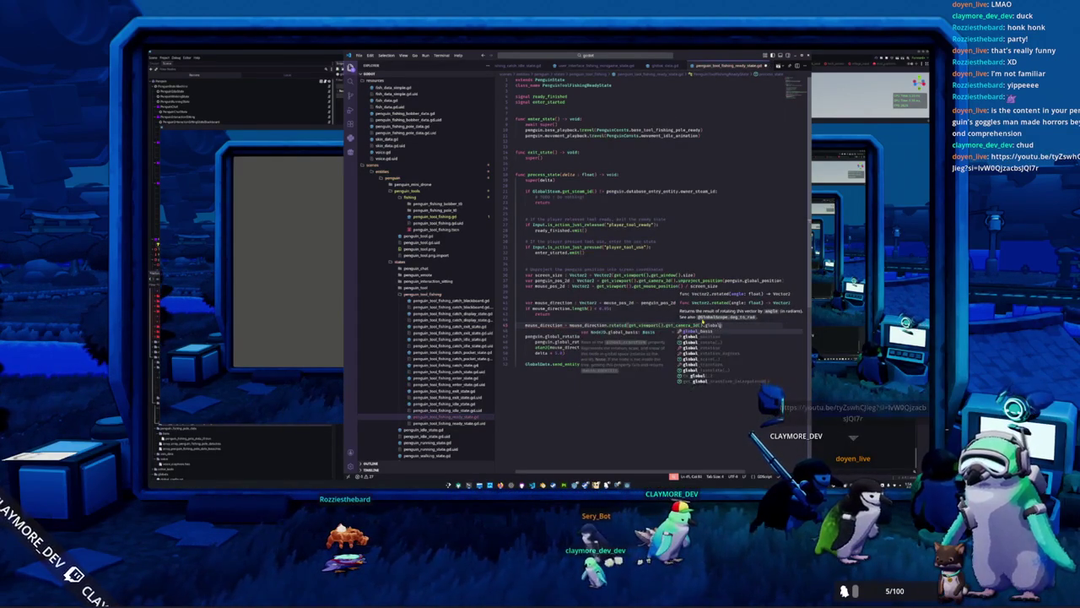
{"action": "key", "text": "Return"}
{"action": "type", "text": ".z"}
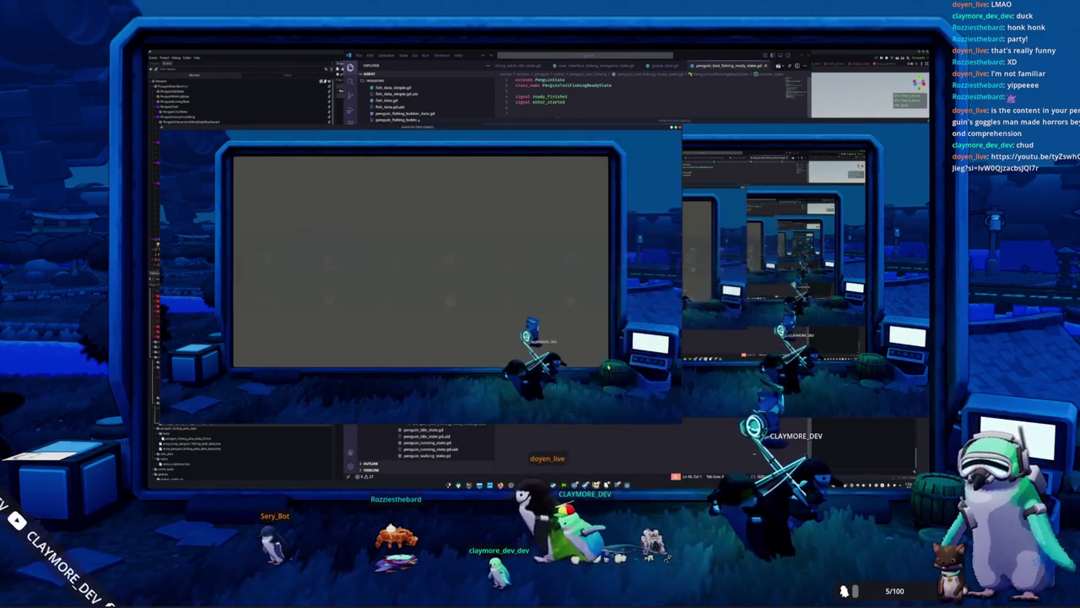
Put the cursor in the rotated() argument, then switch to the running game to test it.
{"action": "key", "text": "alt+Tab"}
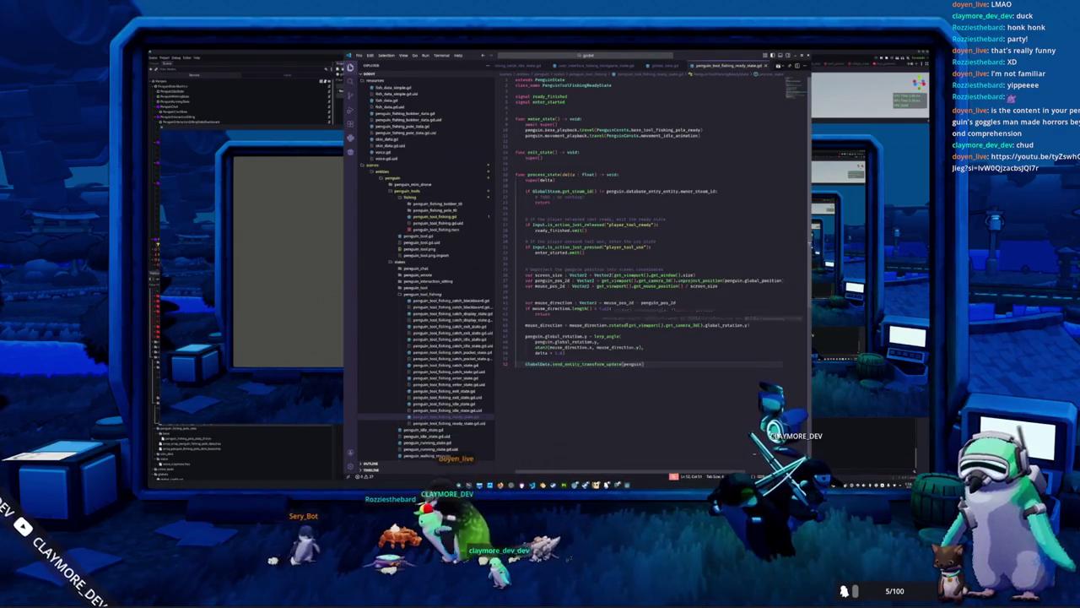
{"action": "left_click", "coordinate": [630, 325]}
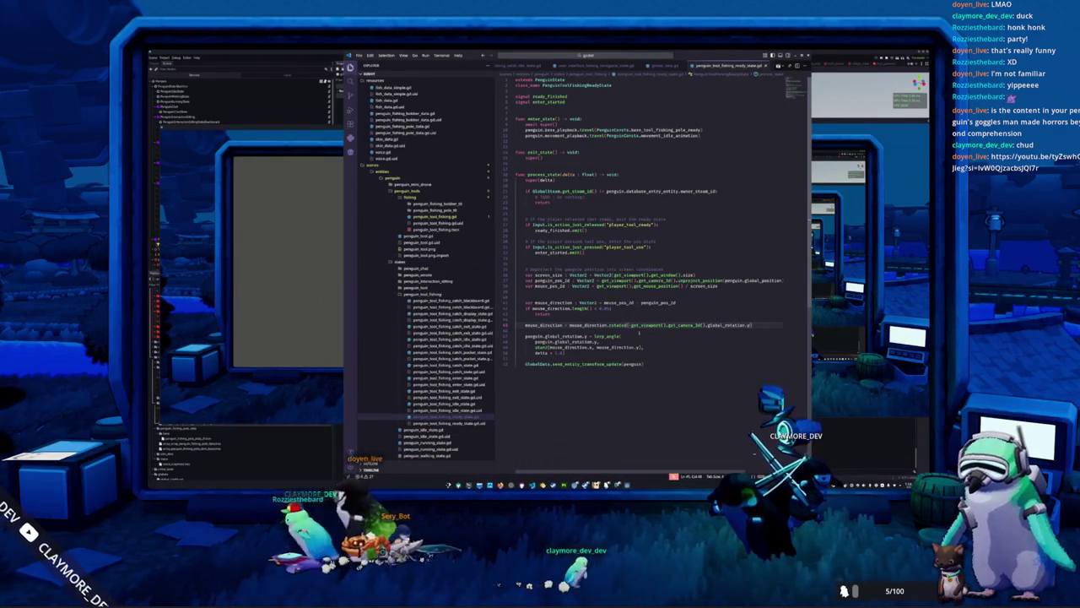
{"action": "key", "text": "alt+Tab"}
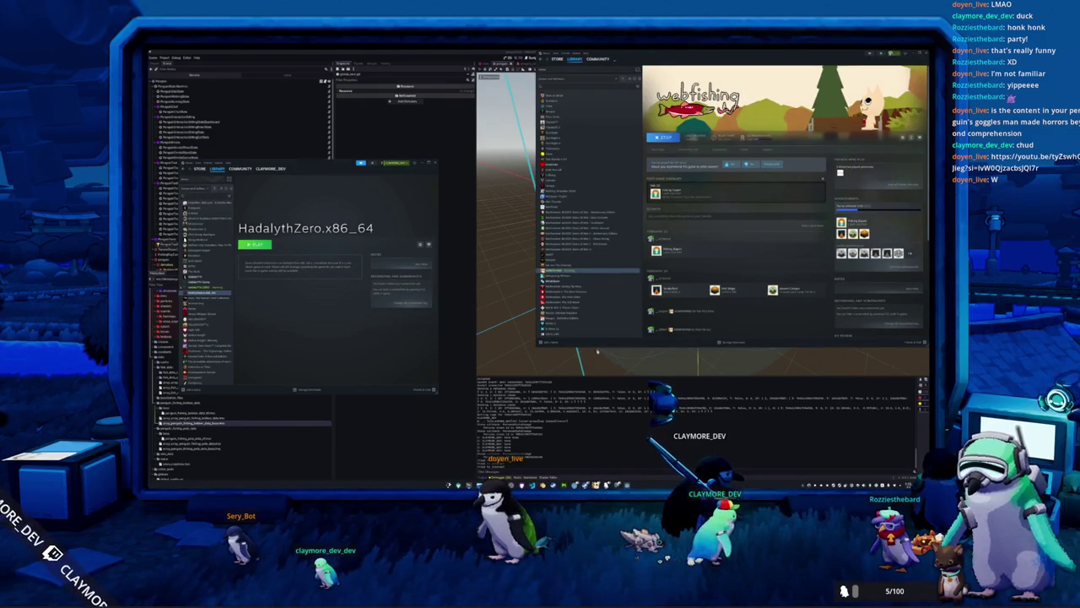
Scroll through the Steam library list and select Blender.
{"action": "scroll", "coordinate": [594, 214], "scroll_direction": "down", "scroll_amount": 3}
{"action": "scroll", "coordinate": [595, 221], "scroll_direction": "down", "scroll_amount": 3}
{"action": "scroll", "coordinate": [597, 230], "scroll_direction": "down", "scroll_amount": 3}
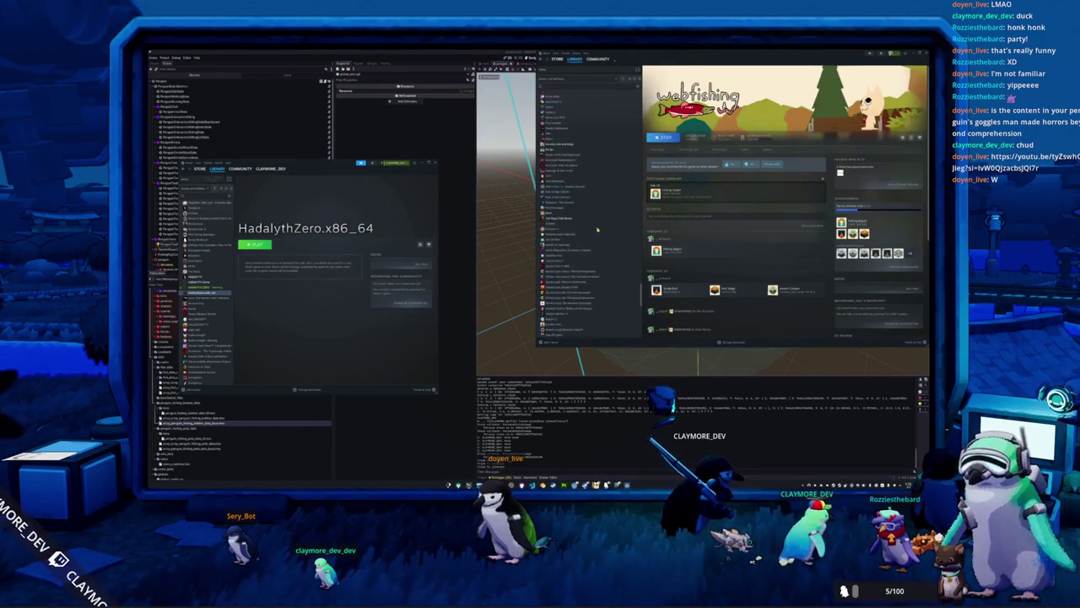
{"action": "scroll", "coordinate": [597, 230], "scroll_direction": "down", "scroll_amount": 3}
{"action": "scroll", "coordinate": [597, 231], "scroll_direction": "down", "scroll_amount": 2}
{"action": "scroll", "coordinate": [597, 233], "scroll_direction": "down", "scroll_amount": 3}
{"action": "scroll", "coordinate": [596, 236], "scroll_direction": "down", "scroll_amount": 3}
{"action": "scroll", "coordinate": [596, 236], "scroll_direction": "up", "scroll_amount": 3}
{"action": "scroll", "coordinate": [594, 234], "scroll_direction": "up", "scroll_amount": 3}
{"action": "scroll", "coordinate": [592, 232], "scroll_direction": "up", "scroll_amount": 3}
{"action": "scroll", "coordinate": [591, 231], "scroll_direction": "up", "scroll_amount": 3}
{"action": "scroll", "coordinate": [590, 230], "scroll_direction": "up", "scroll_amount": 3}
{"action": "scroll", "coordinate": [586, 227], "scroll_direction": "up", "scroll_amount": 3}
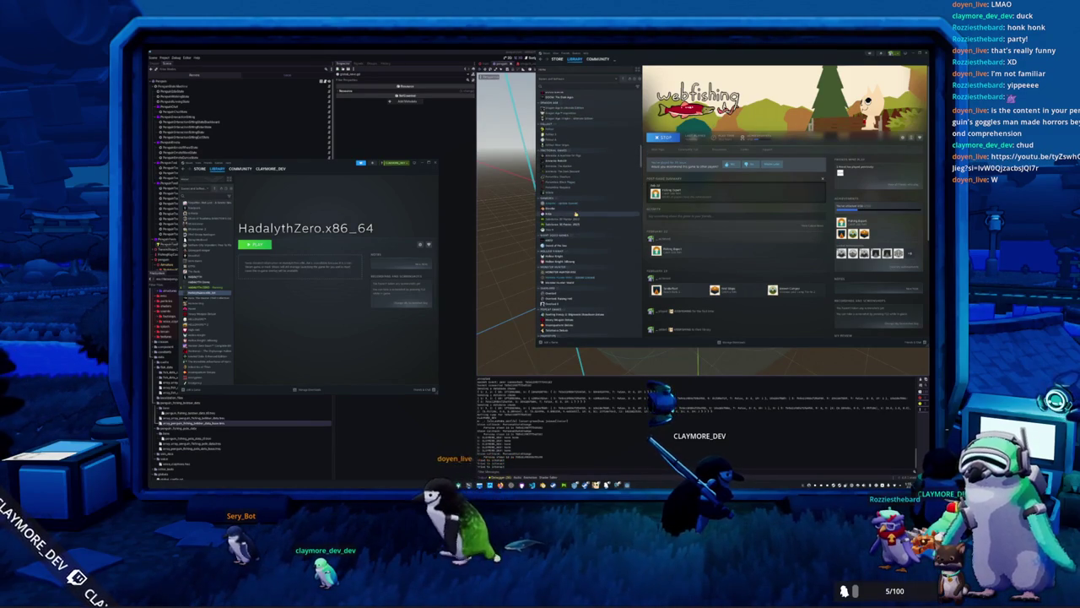
{"action": "key", "text": "Up"}
{"action": "key", "text": "Up"}
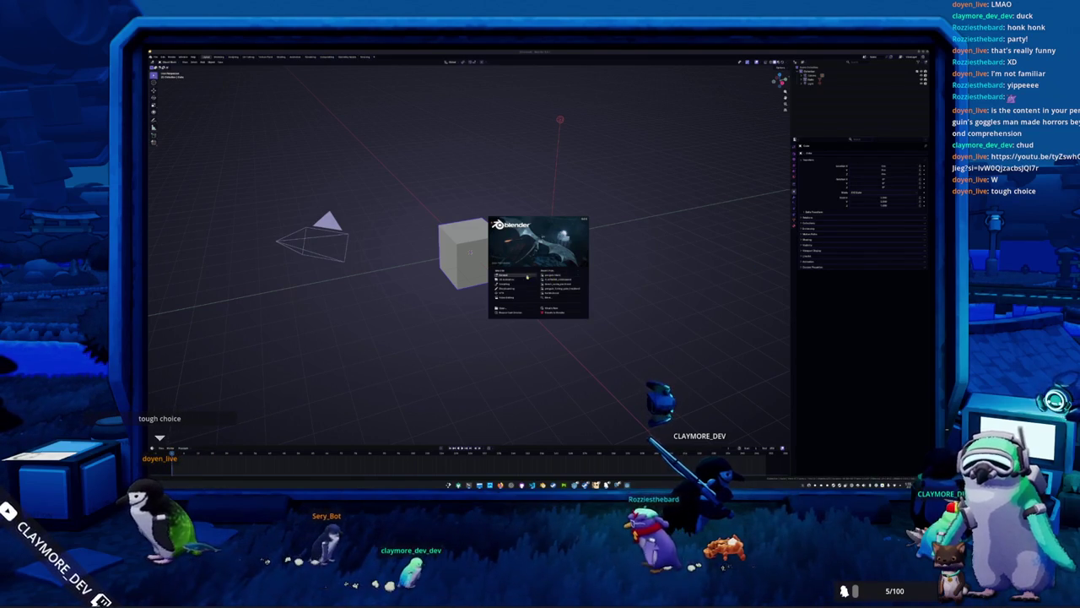
Open the recent pot project from the splash screen and view it from above.
{"action": "left_click", "coordinate": [557, 284]}
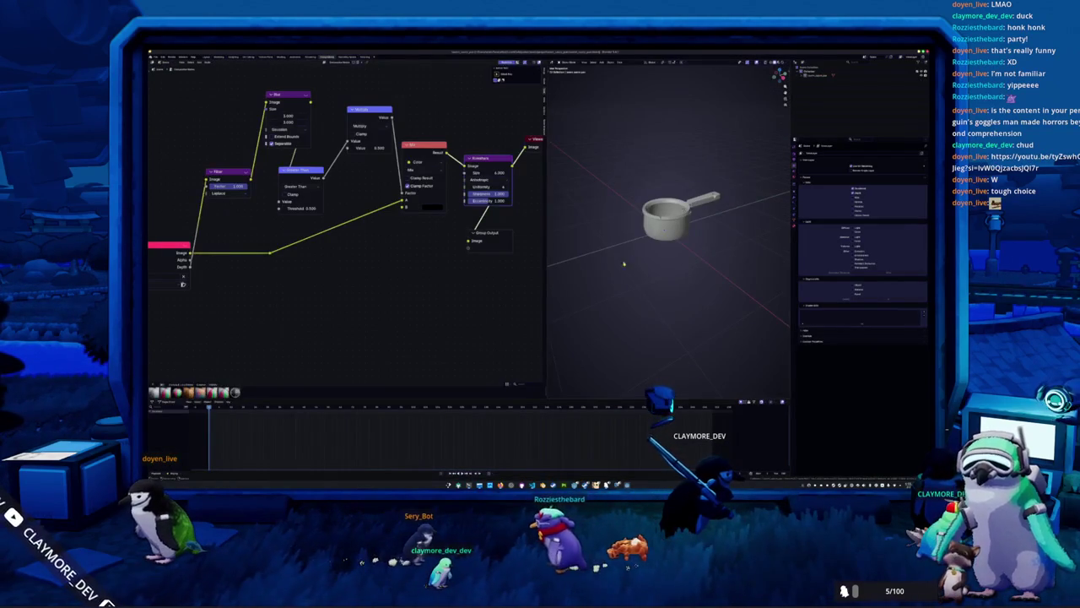
{"action": "scroll", "coordinate": [616, 266], "scroll_direction": "up", "scroll_amount": 5}
{"action": "mouse_move", "coordinate": [731, 244]}
{"action": "middle_mouse_down"}
{"action": "mouse_move", "coordinate": [632, 175]}
{"action": "mouse_move", "coordinate": [704, 177]}
{"action": "mouse_move", "coordinate": [737, 245]}
{"action": "mouse_move", "coordinate": [655, 243]}
{"action": "middle_mouse_up"}
{"action": "scroll", "coordinate": [738, 245], "scroll_direction": "down", "scroll_amount": 3}
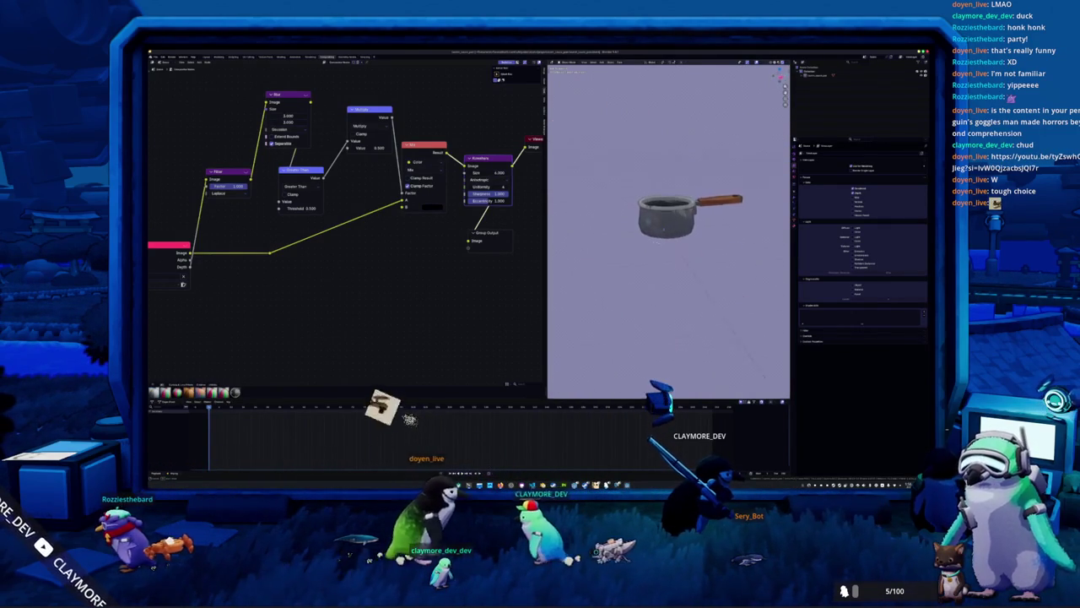
{"action": "scroll", "coordinate": [655, 242], "scroll_direction": "up", "scroll_amount": 3}
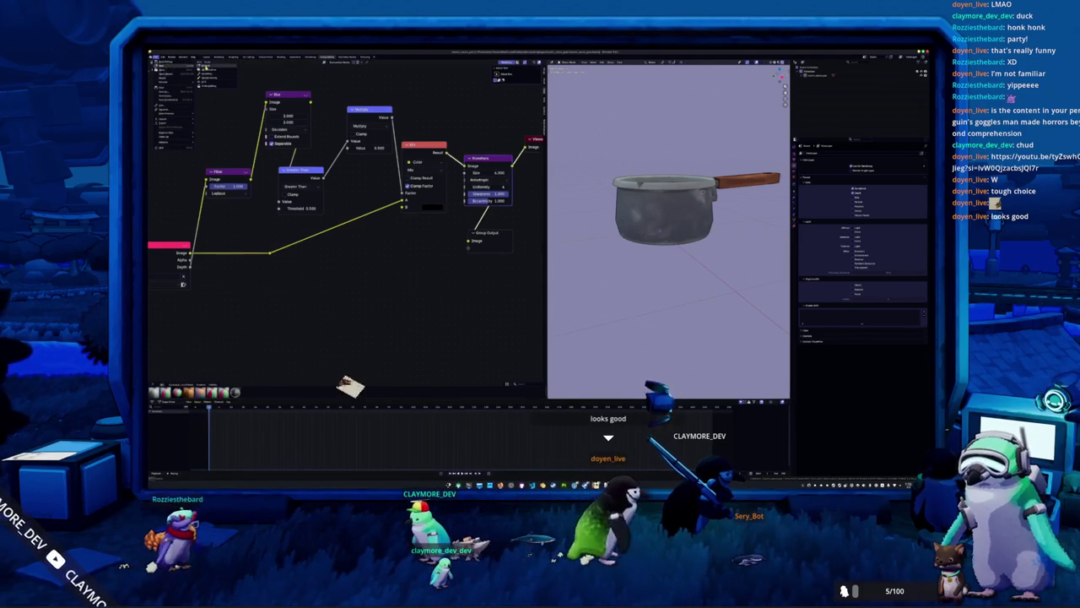
Start a new default scene and delete the cube, camera and light.
{"action": "key", "text": "alt+Tab"}
{"action": "key", "text": "a"}
{"action": "key", "text": "Delete"}
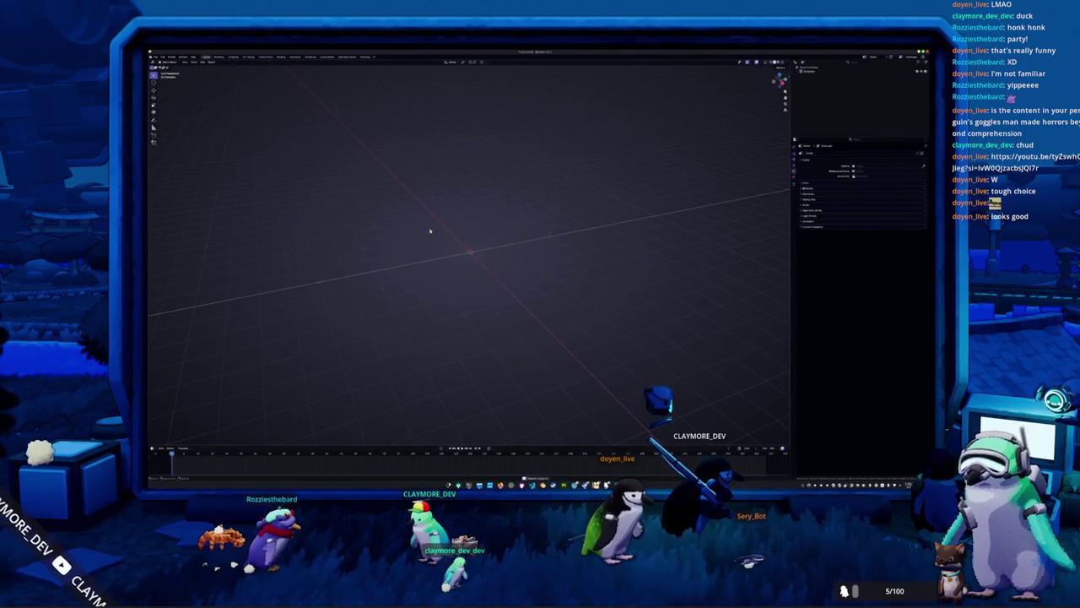
Bring up the file browser with Ctrl+O, then cancel it.
{"action": "key", "text": "ctrl+o"}
{"action": "left_click", "coordinate": [688, 380]}
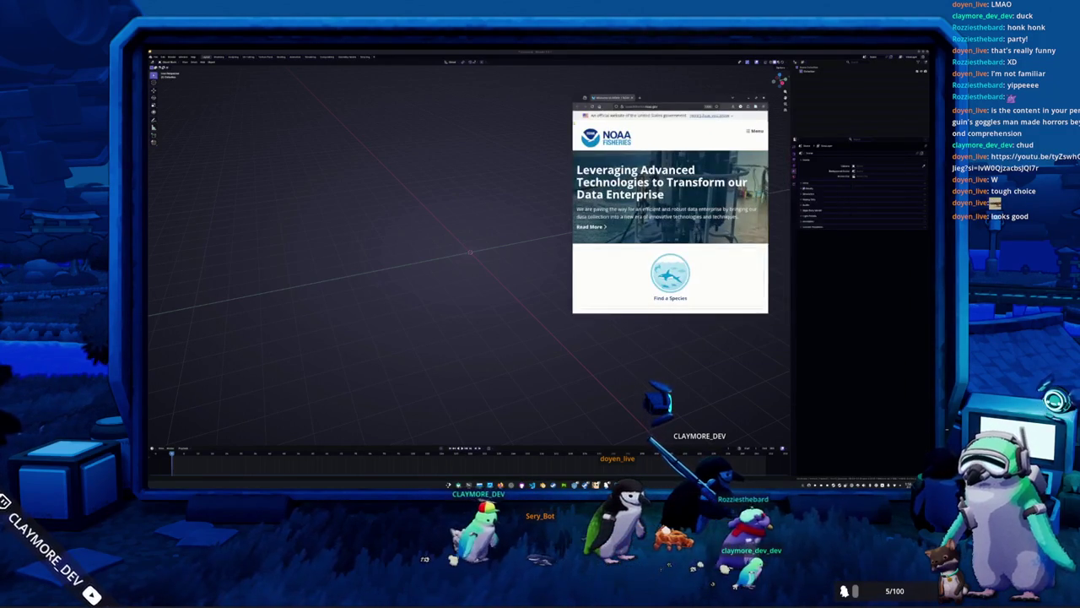
Widen the browser to desktop layout, scan the NOAA home page, and open Find a Species.
{"action": "left_click_drag", "start_coordinate": [572, 122], "coordinate": [351, 151]}
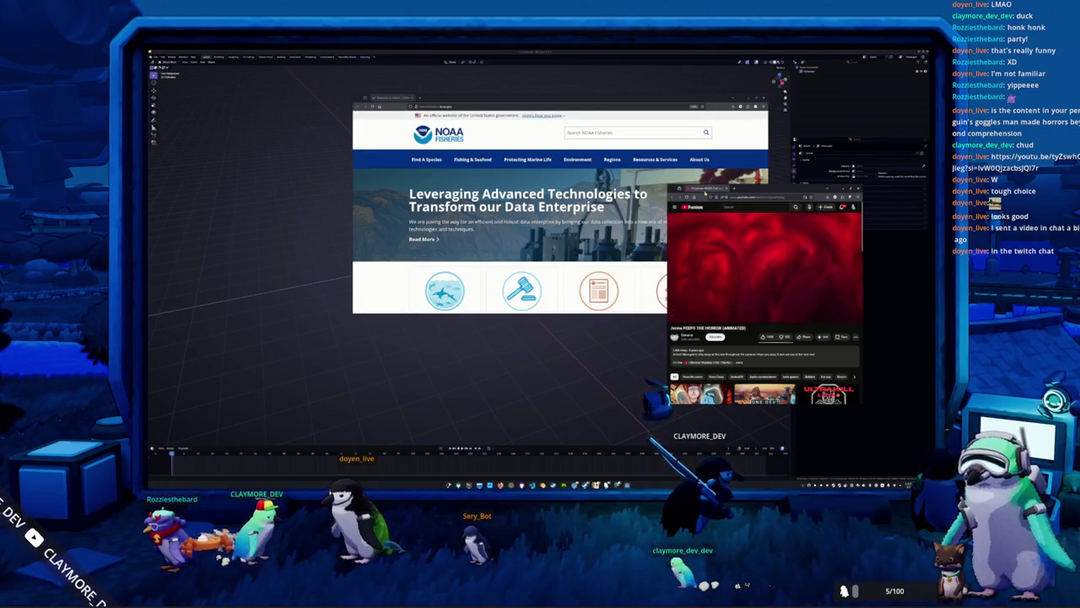
{"action": "scroll", "coordinate": [560, 258], "scroll_direction": "down", "scroll_amount": 3}
{"action": "scroll", "coordinate": [559, 258], "scroll_direction": "down", "scroll_amount": 2}
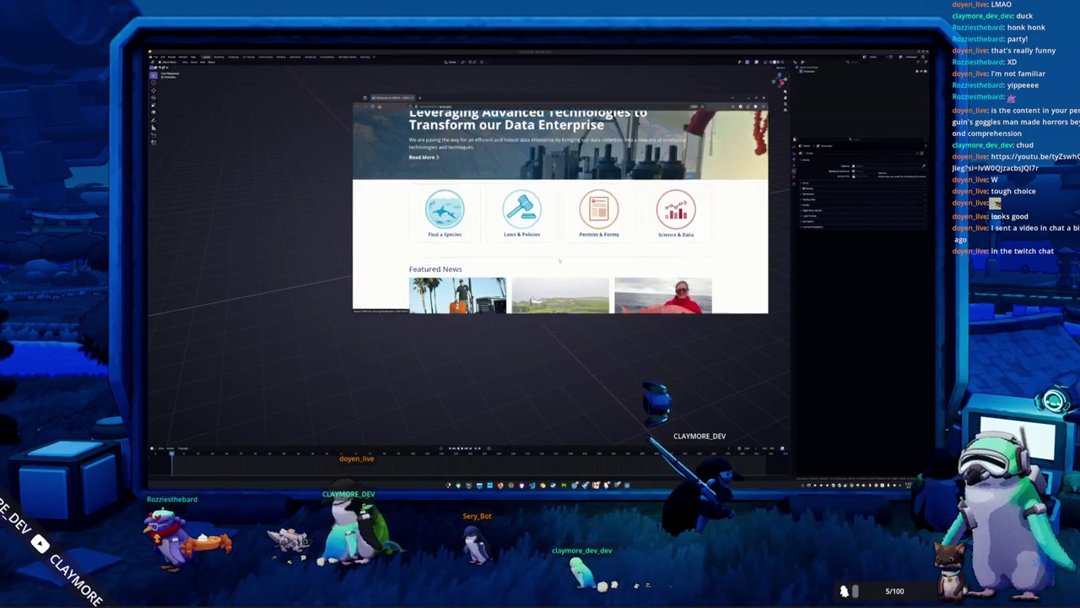
{"action": "scroll", "coordinate": [560, 258], "scroll_direction": "down", "scroll_amount": 3}
{"action": "scroll", "coordinate": [559, 258], "scroll_direction": "down", "scroll_amount": 3}
{"action": "scroll", "coordinate": [559, 259], "scroll_direction": "down", "scroll_amount": 3}
{"action": "scroll", "coordinate": [559, 258], "scroll_direction": "down", "scroll_amount": 1}
{"action": "scroll", "coordinate": [559, 259], "scroll_direction": "down", "scroll_amount": 3}
{"action": "scroll", "coordinate": [559, 258], "scroll_direction": "up", "scroll_amount": 2}
{"action": "scroll", "coordinate": [560, 259], "scroll_direction": "up", "scroll_amount": 2}
{"action": "scroll", "coordinate": [559, 258], "scroll_direction": "up", "scroll_amount": 3}
{"action": "scroll", "coordinate": [560, 258], "scroll_direction": "up", "scroll_amount": 2}
{"action": "scroll", "coordinate": [560, 258], "scroll_direction": "up", "scroll_amount": 2}
{"action": "scroll", "coordinate": [559, 258], "scroll_direction": "down", "scroll_amount": 2}
{"action": "scroll", "coordinate": [559, 258], "scroll_direction": "up", "scroll_amount": 3}
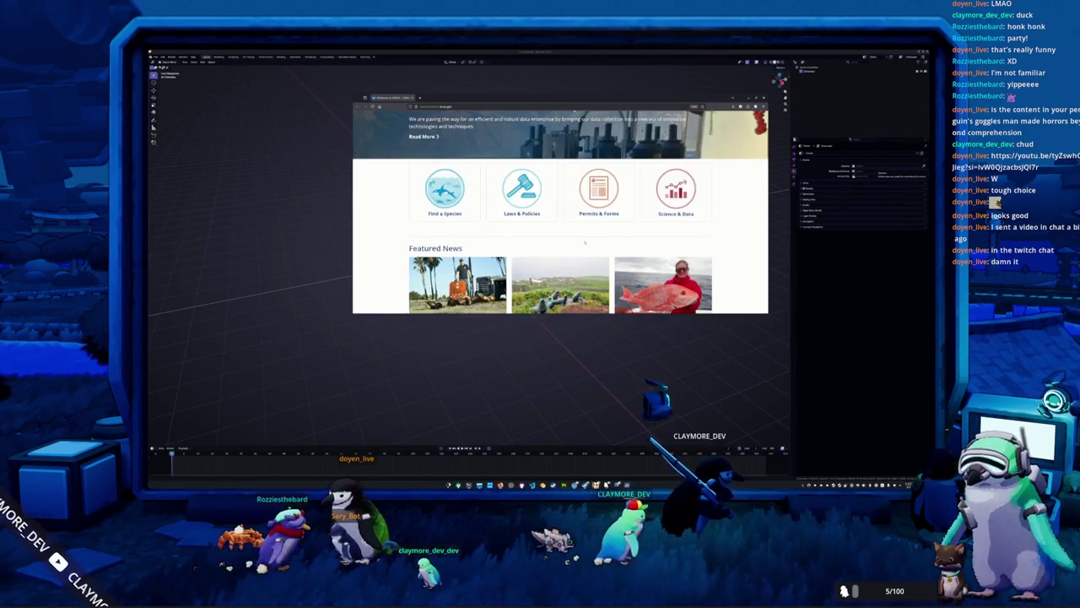
{"action": "scroll", "coordinate": [560, 258], "scroll_direction": "up", "scroll_amount": 1}
{"action": "scroll", "coordinate": [454, 242], "scroll_direction": "up", "scroll_amount": 1}
{"action": "left_click", "coordinate": [450, 248]}
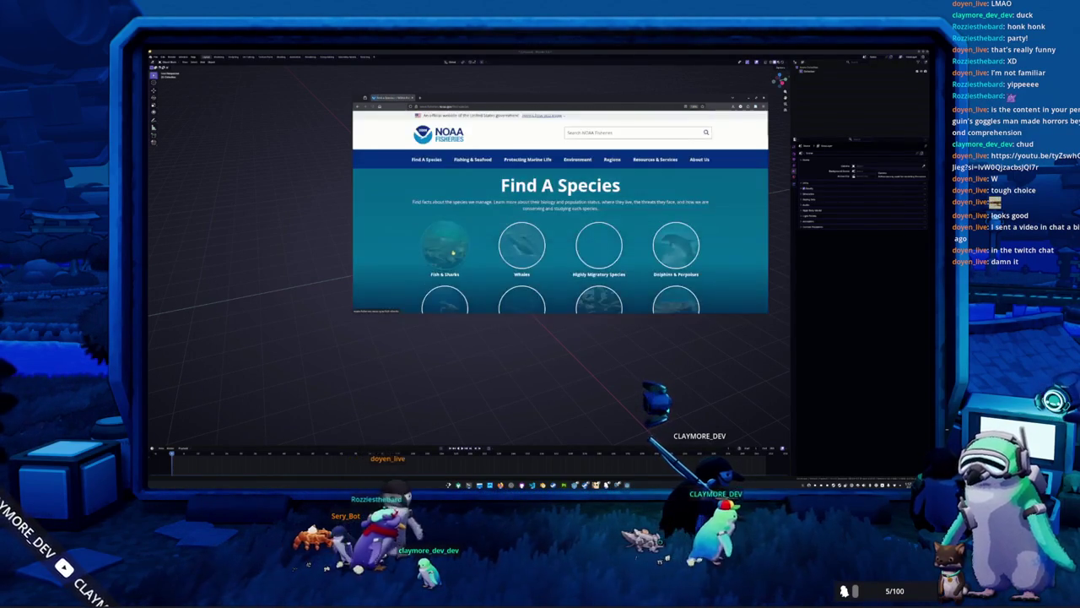
Open the Dolphins & Porpoises category and list it by species.
{"action": "scroll", "coordinate": [493, 239], "scroll_direction": "down", "scroll_amount": 3}
{"action": "scroll", "coordinate": [493, 239], "scroll_direction": "up", "scroll_amount": 1}
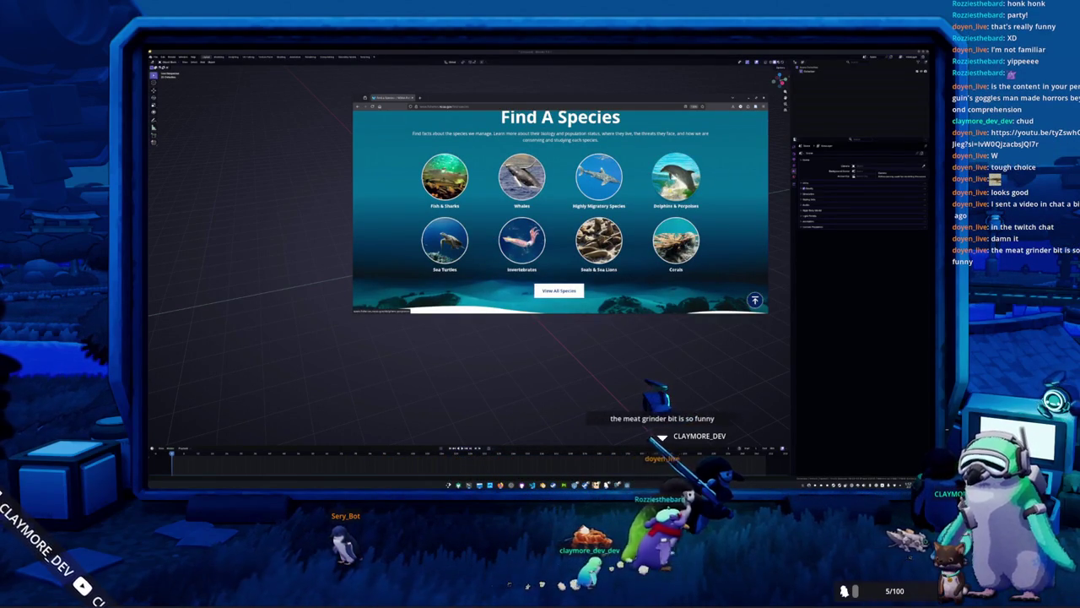
{"action": "left_click", "coordinate": [675, 178]}
{"action": "scroll", "coordinate": [613, 224], "scroll_direction": "down", "scroll_amount": 3}
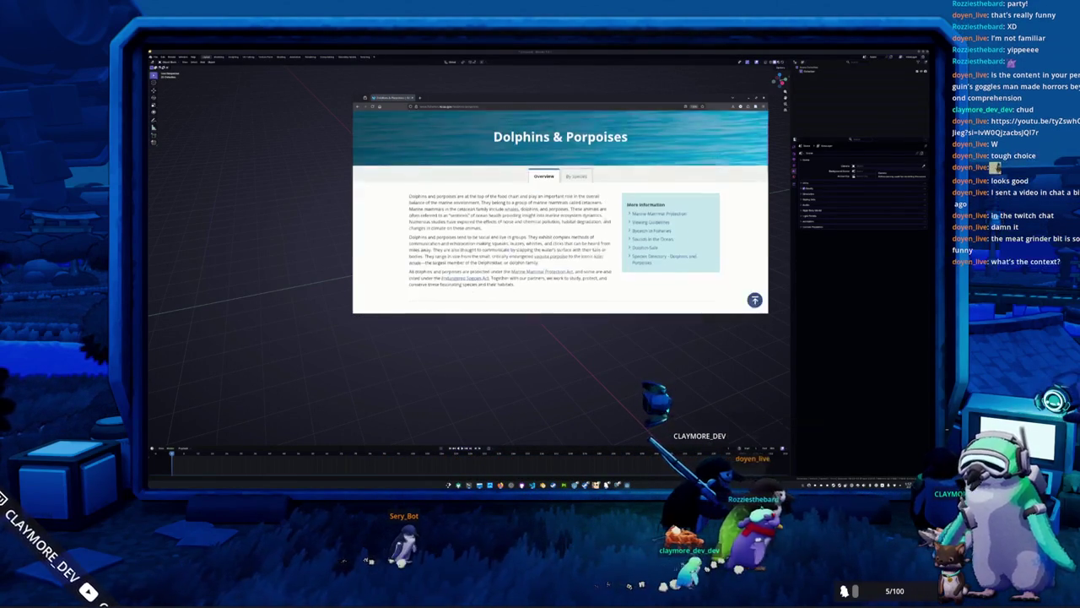
{"action": "scroll", "coordinate": [614, 224], "scroll_direction": "down", "scroll_amount": 3}
{"action": "scroll", "coordinate": [613, 223], "scroll_direction": "up", "scroll_amount": 3}
{"action": "scroll", "coordinate": [614, 223], "scroll_direction": "up", "scroll_amount": 2}
{"action": "left_click", "coordinate": [575, 242]}
Make the browser taller, browse the dolphin species grid, and return to its first page.
{"action": "scroll", "coordinate": [573, 242], "scroll_direction": "down", "scroll_amount": 3}
{"action": "scroll", "coordinate": [400, 241], "scroll_direction": "down", "scroll_amount": 1}
{"action": "scroll", "coordinate": [400, 241], "scroll_direction": "down", "scroll_amount": 1}
{"action": "scroll", "coordinate": [399, 240], "scroll_direction": "down", "scroll_amount": 1}
{"action": "scroll", "coordinate": [397, 225], "scroll_direction": "down", "scroll_amount": 1}
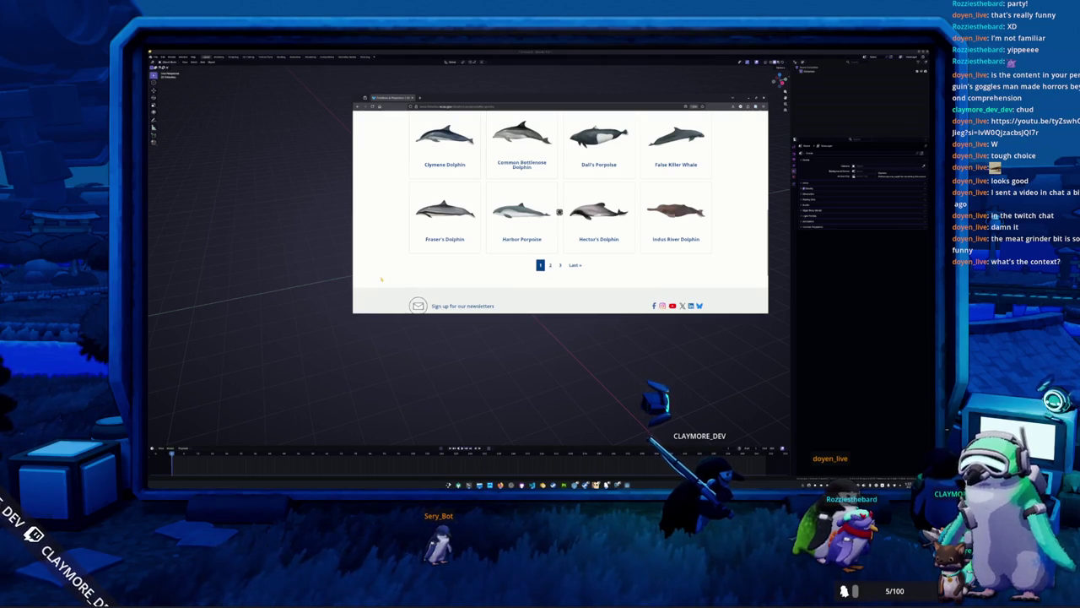
{"action": "scroll", "coordinate": [397, 278], "scroll_direction": "down", "scroll_amount": 2}
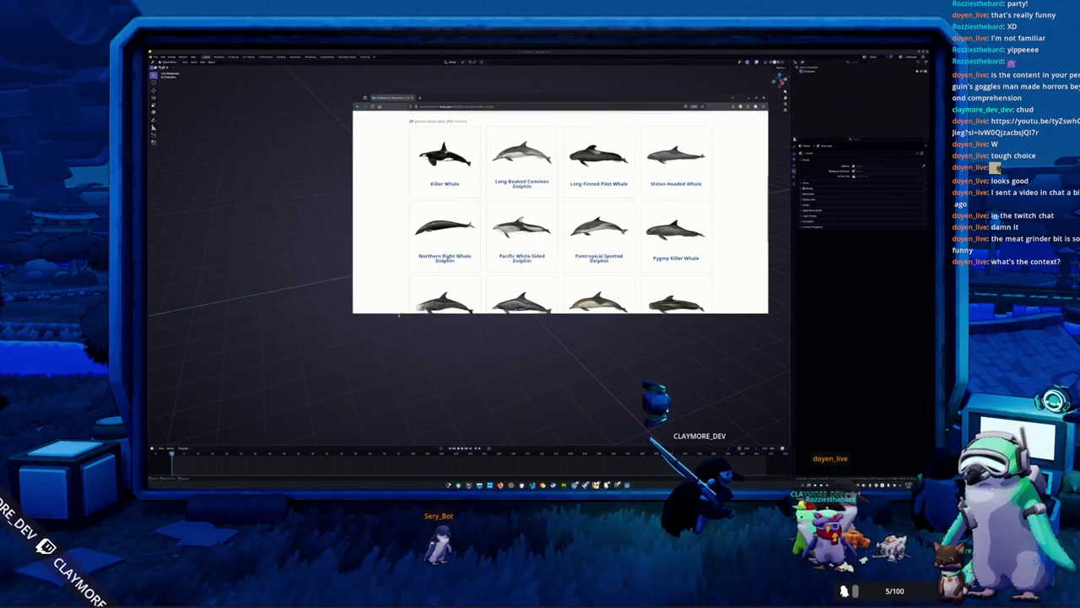
{"action": "left_click_drag", "start_coordinate": [399, 313], "coordinate": [400, 405]}
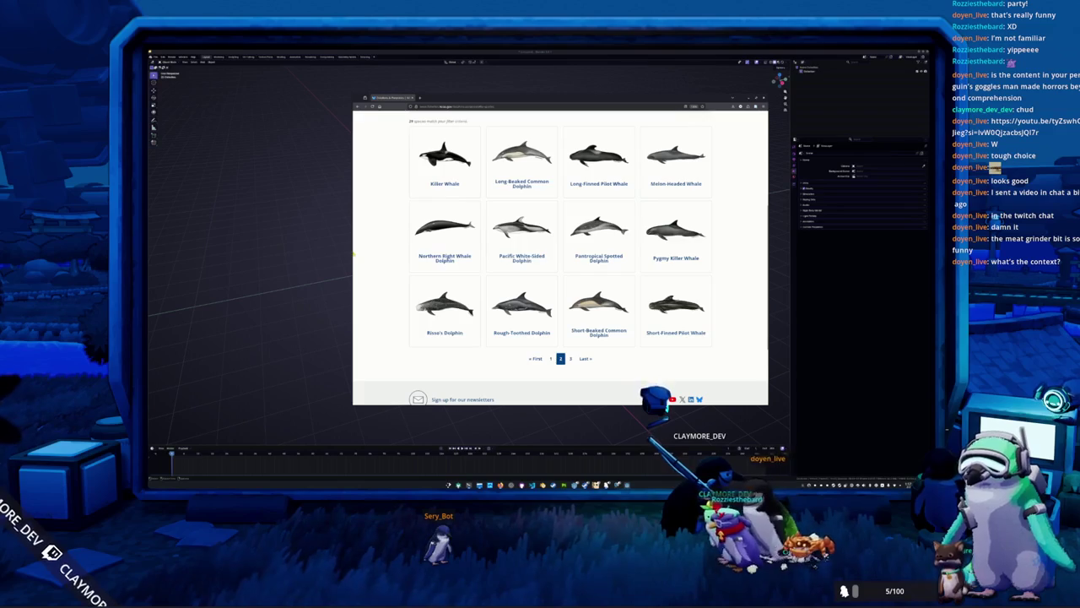
{"action": "left_click_drag", "start_coordinate": [354, 253], "coordinate": [281, 254]}
{"action": "scroll", "coordinate": [355, 287], "scroll_direction": "up", "scroll_amount": 3}
{"action": "scroll", "coordinate": [354, 312], "scroll_direction": "down", "scroll_amount": 2}
{"action": "scroll", "coordinate": [353, 311], "scroll_direction": "down", "scroll_amount": 2}
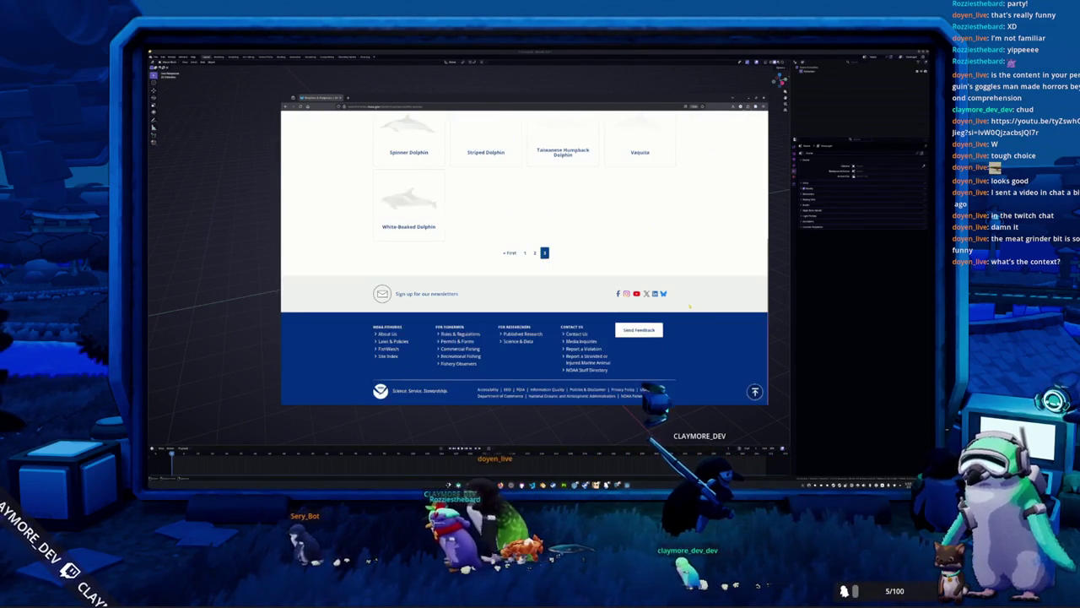
{"action": "scroll", "coordinate": [572, 317], "scroll_direction": "up", "scroll_amount": 2}
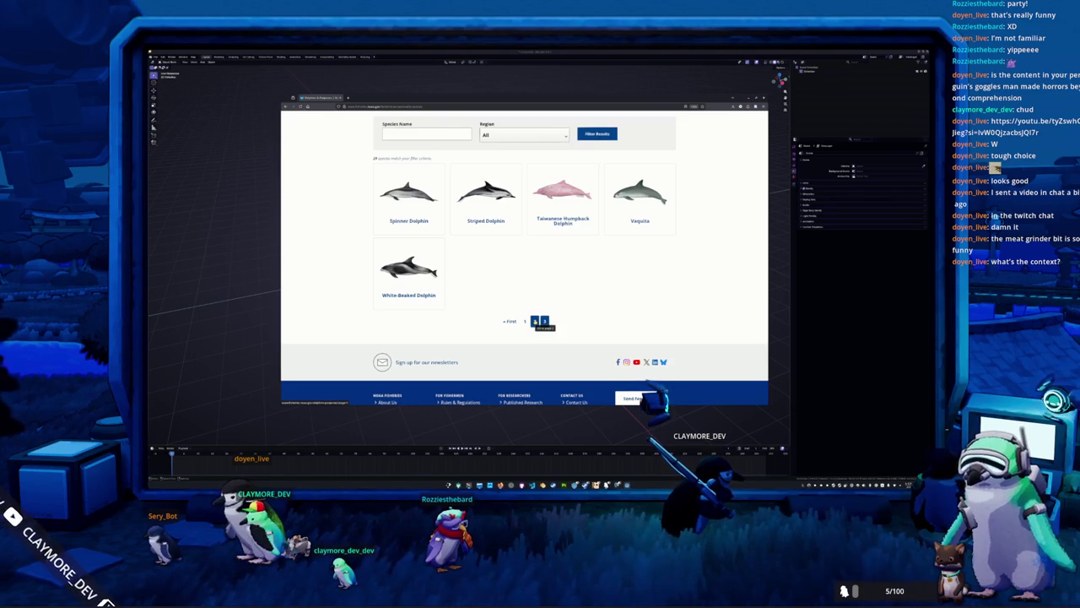
{"action": "scroll", "coordinate": [536, 300], "scroll_direction": "up", "scroll_amount": 1}
{"action": "scroll", "coordinate": [532, 313], "scroll_direction": "down", "scroll_amount": 2}
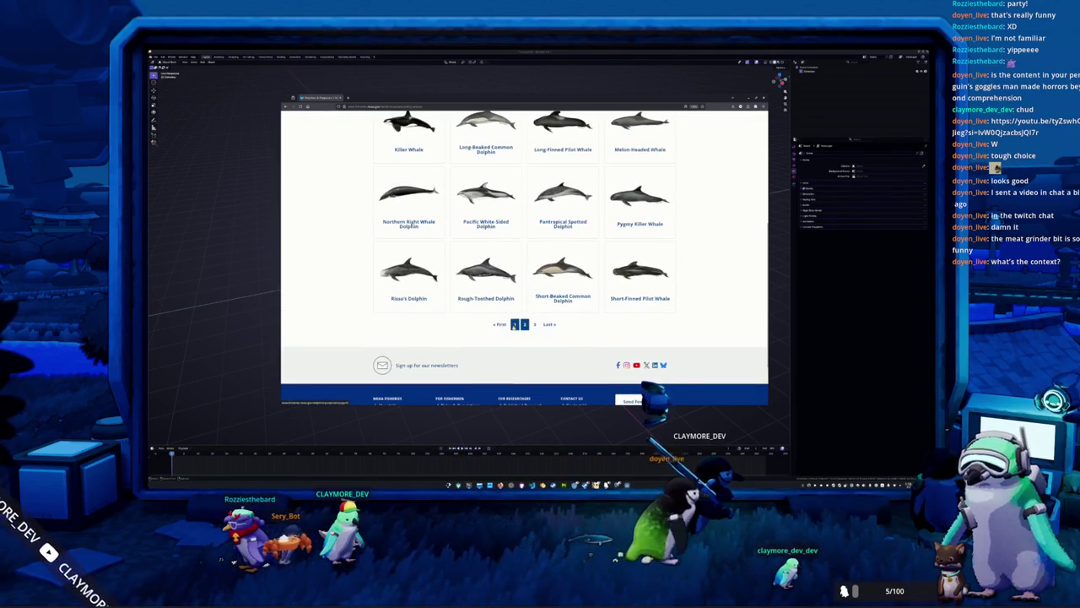
{"action": "scroll", "coordinate": [522, 256], "scroll_direction": "up", "scroll_amount": 1}
{"action": "scroll", "coordinate": [523, 256], "scroll_direction": "up", "scroll_amount": 1}
{"action": "scroll", "coordinate": [522, 256], "scroll_direction": "down", "scroll_amount": 1}
{"action": "left_click", "coordinate": [515, 358]}
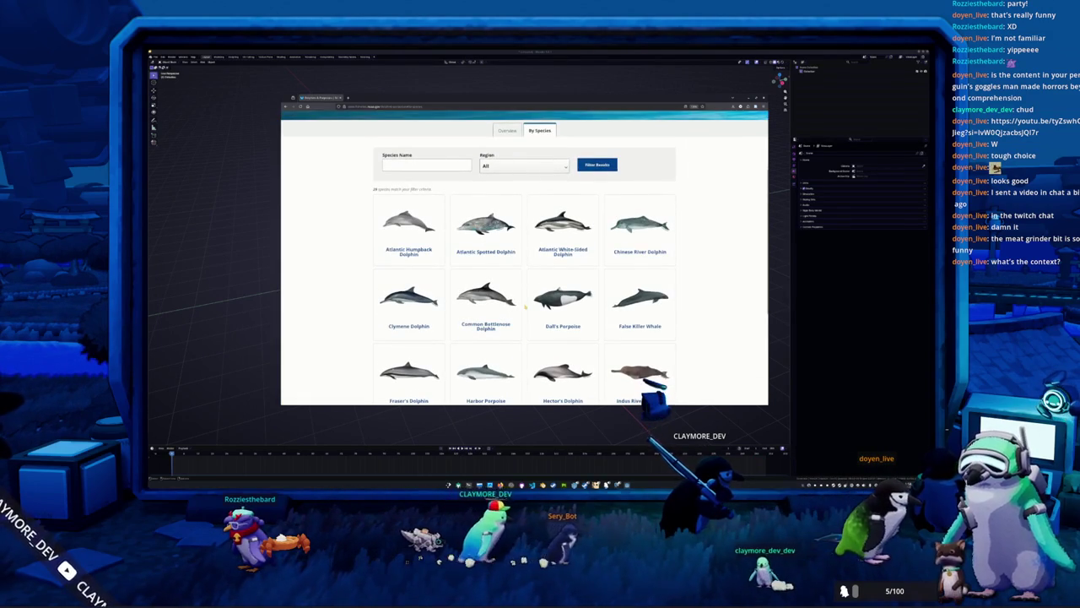
Open the Indus River Dolphin and Dall's Porpoise pages in background tabs.
{"action": "scroll", "coordinate": [525, 307], "scroll_direction": "up", "scroll_amount": 3}
{"action": "scroll", "coordinate": [525, 307], "scroll_direction": "down", "scroll_amount": 3}
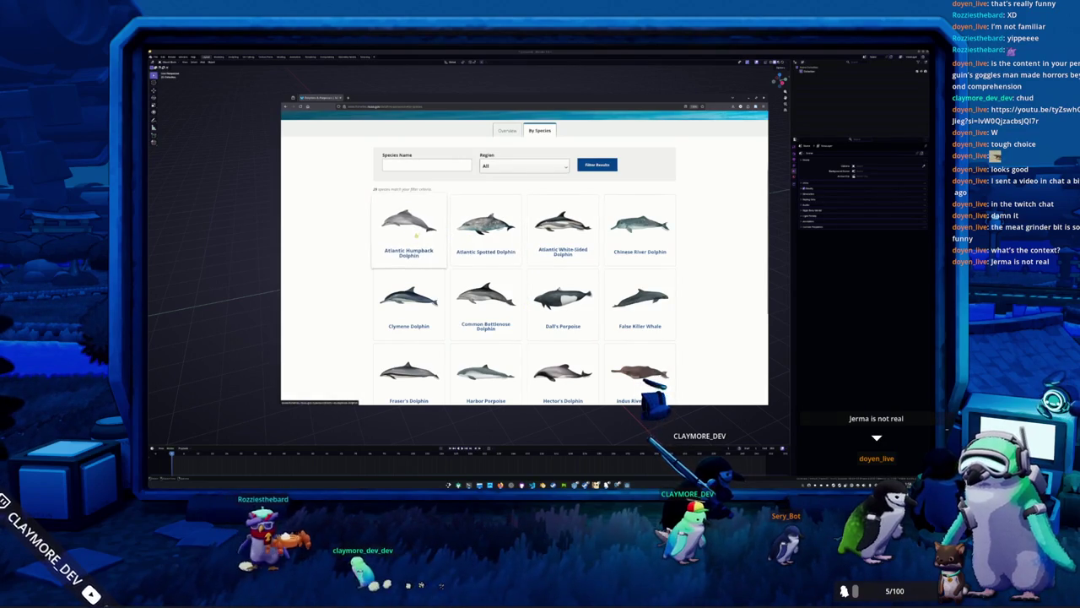
{"action": "scroll", "coordinate": [411, 240], "scroll_direction": "down", "scroll_amount": 2}
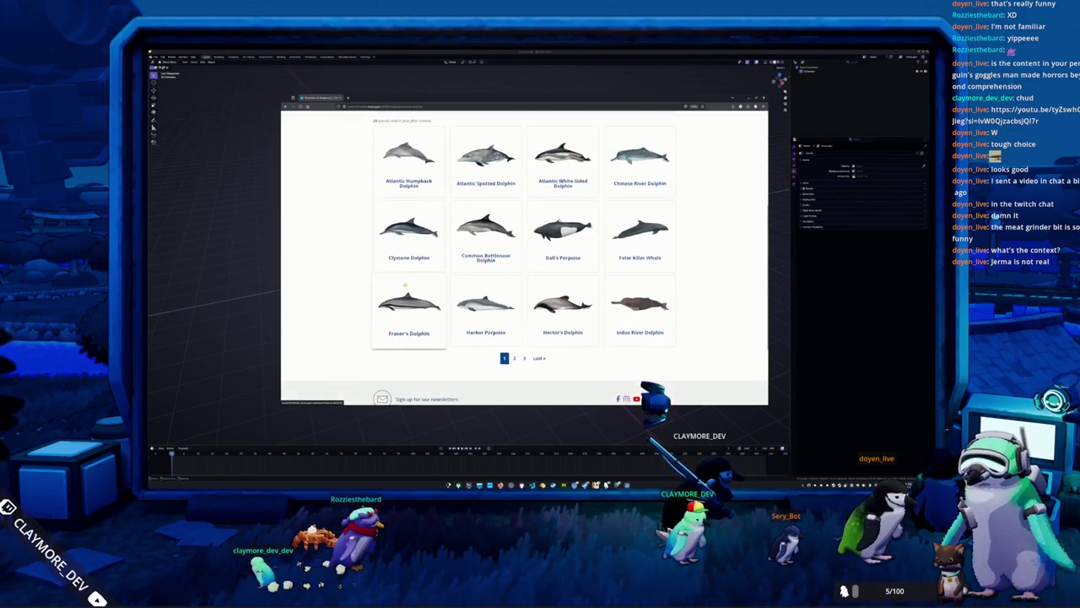
{"action": "scroll", "coordinate": [416, 290], "scroll_direction": "down", "scroll_amount": 1}
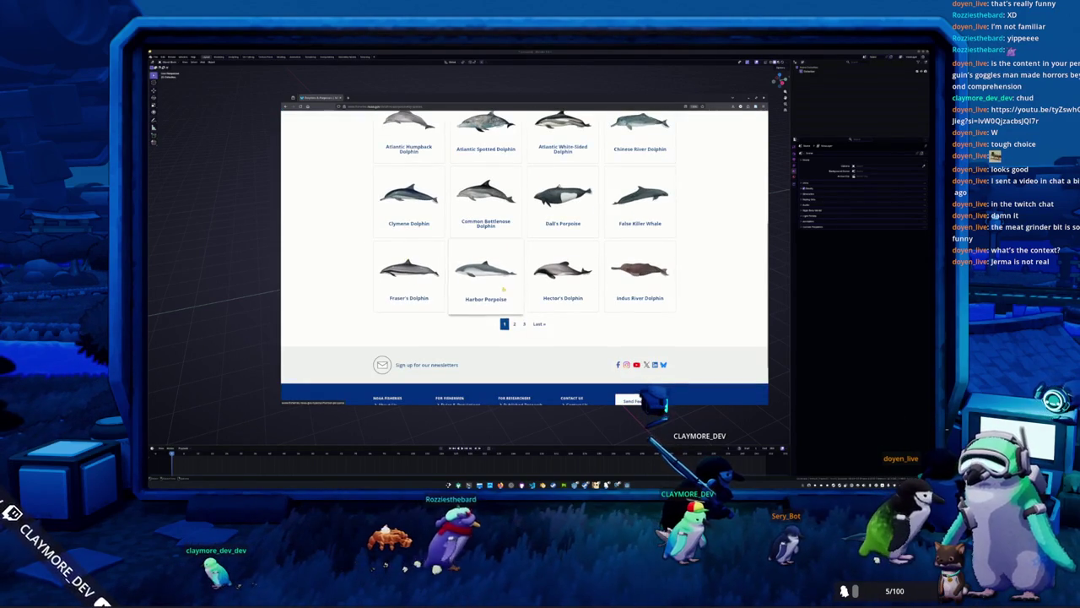
{"action": "scroll", "coordinate": [565, 291], "scroll_direction": "up", "scroll_amount": 1}
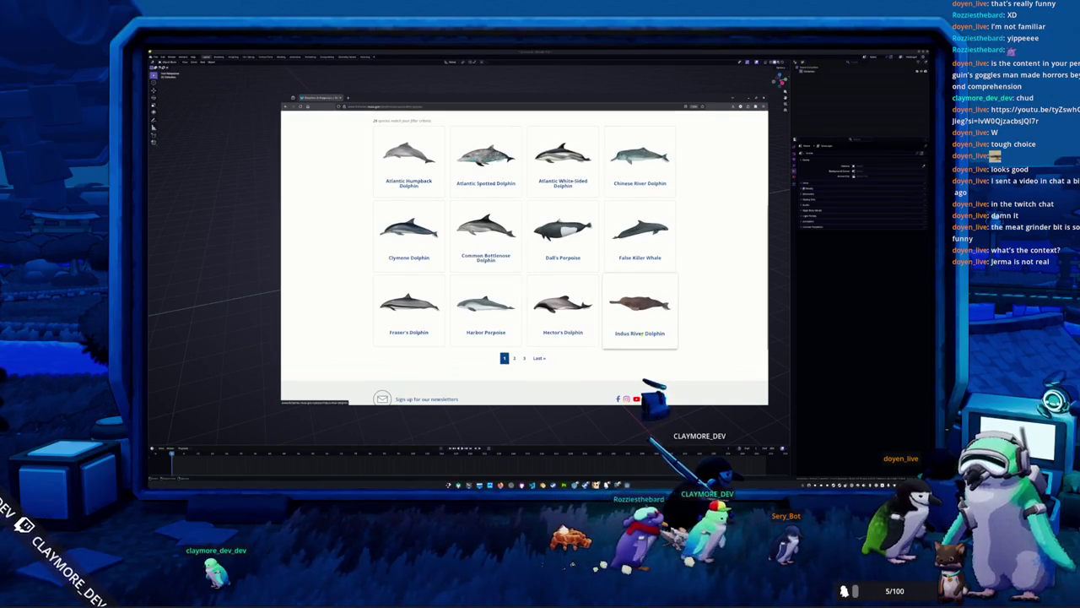
{"action": "middle_click", "coordinate": [639, 321]}
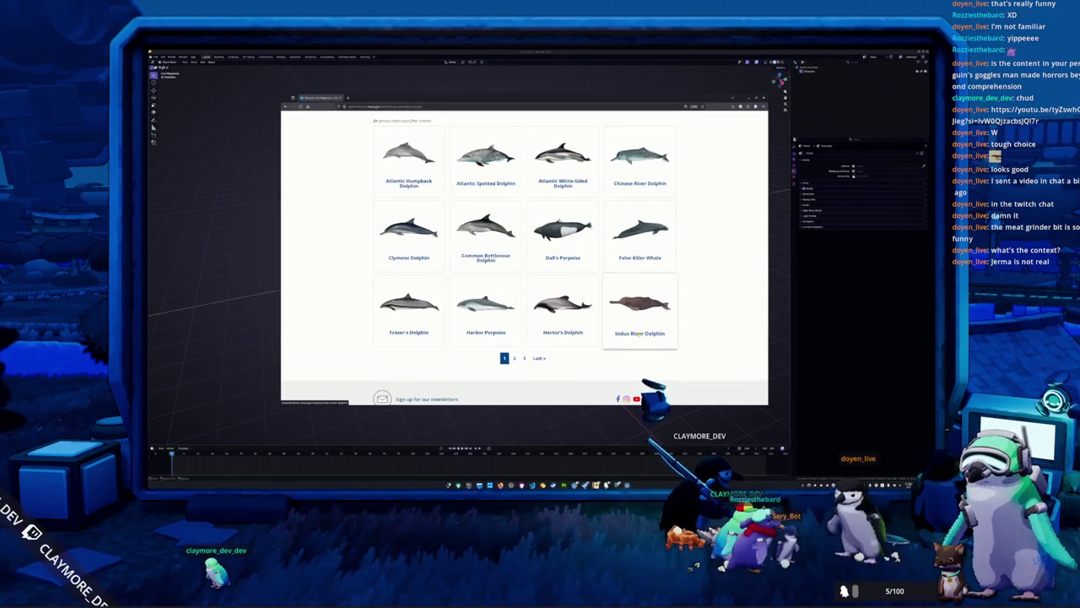
{"action": "middle_click", "coordinate": [554, 260]}
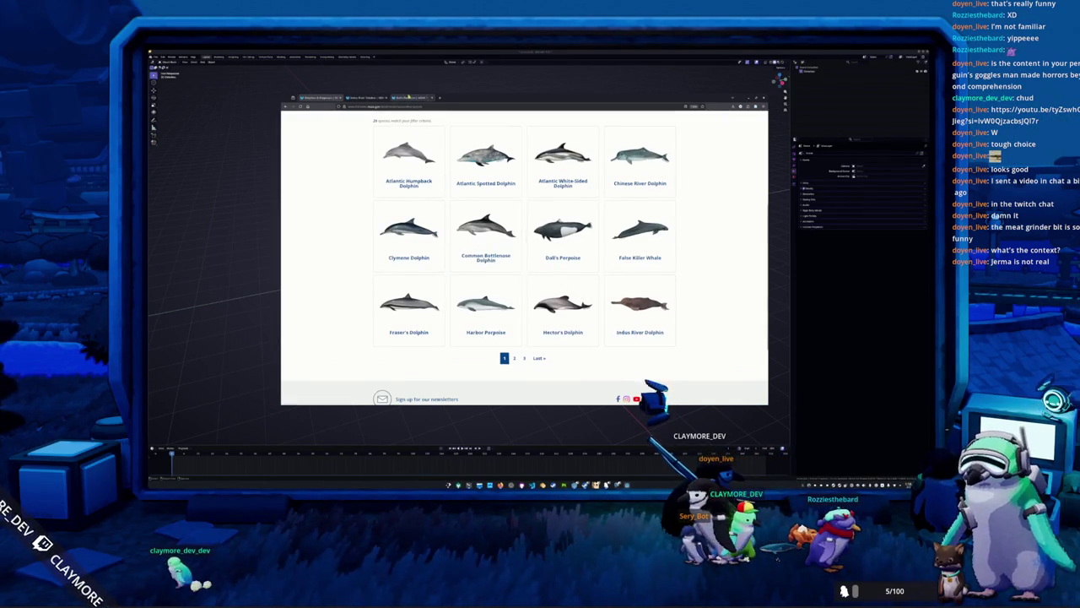
Browse the Dall's Porpoise page's Overview, Conservation & Management and Science sections.
{"action": "left_click", "coordinate": [408, 97]}
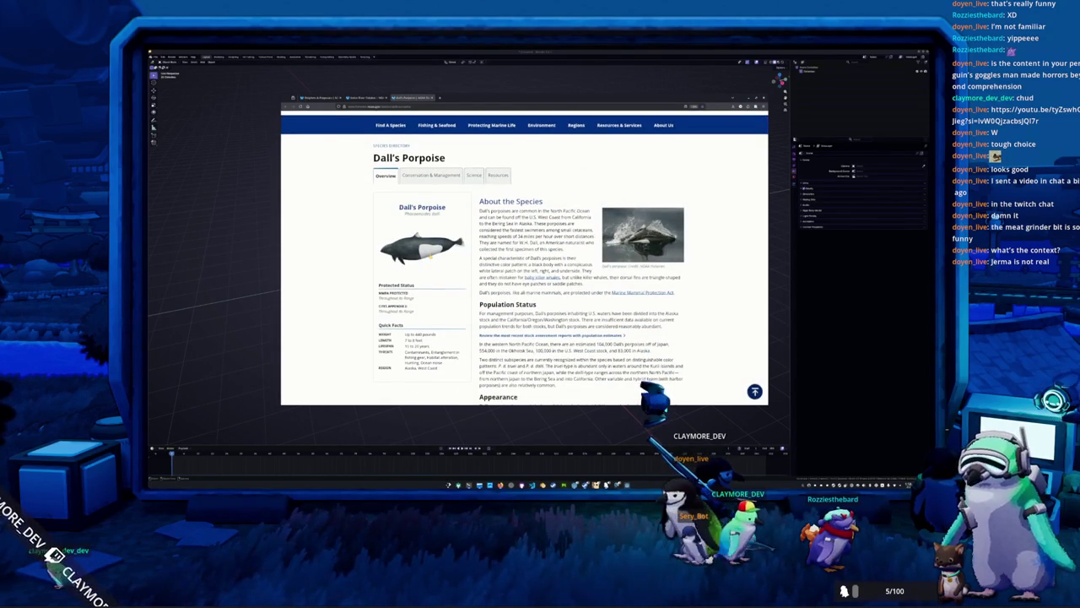
{"action": "scroll", "coordinate": [523, 253], "scroll_direction": "down", "scroll_amount": 1}
{"action": "scroll", "coordinate": [524, 253], "scroll_direction": "down", "scroll_amount": 2}
{"action": "scroll", "coordinate": [523, 253], "scroll_direction": "down", "scroll_amount": 1}
{"action": "scroll", "coordinate": [523, 253], "scroll_direction": "up", "scroll_amount": 3}
{"action": "scroll", "coordinate": [523, 253], "scroll_direction": "up", "scroll_amount": 2}
{"action": "left_click", "coordinate": [432, 210]}
{"action": "left_click", "coordinate": [473, 208]}
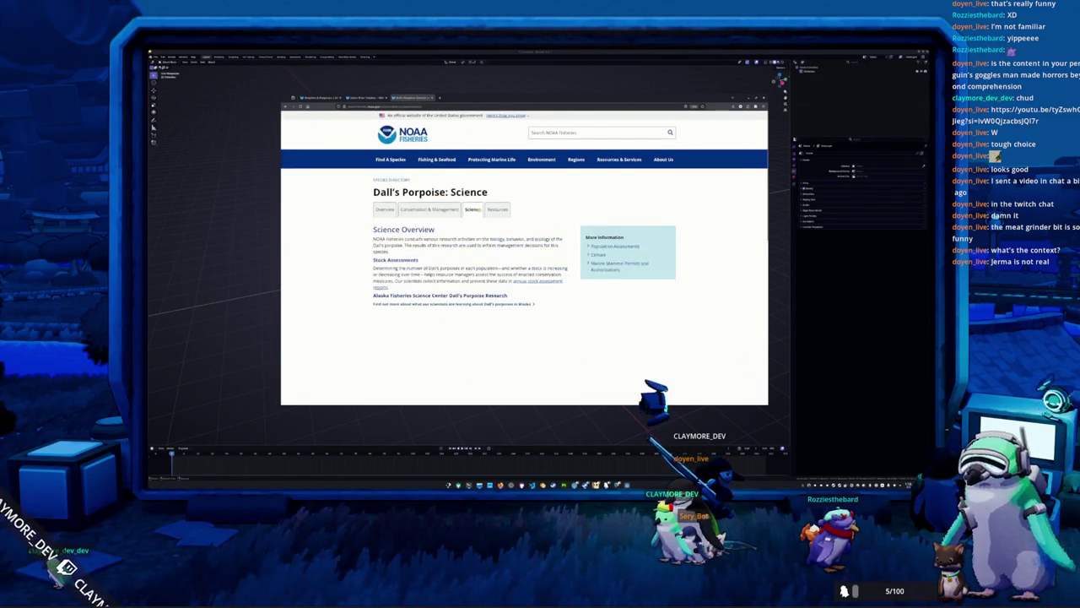
{"action": "left_click", "coordinate": [432, 209]}
{"action": "scroll", "coordinate": [364, 263], "scroll_direction": "down", "scroll_amount": 1}
{"action": "scroll", "coordinate": [364, 264], "scroll_direction": "down", "scroll_amount": 2}
{"action": "scroll", "coordinate": [365, 264], "scroll_direction": "down", "scroll_amount": 2}
{"action": "scroll", "coordinate": [364, 264], "scroll_direction": "down", "scroll_amount": 2}
{"action": "scroll", "coordinate": [365, 264], "scroll_direction": "up", "scroll_amount": 2}
{"action": "scroll", "coordinate": [366, 268], "scroll_direction": "up", "scroll_amount": 5}
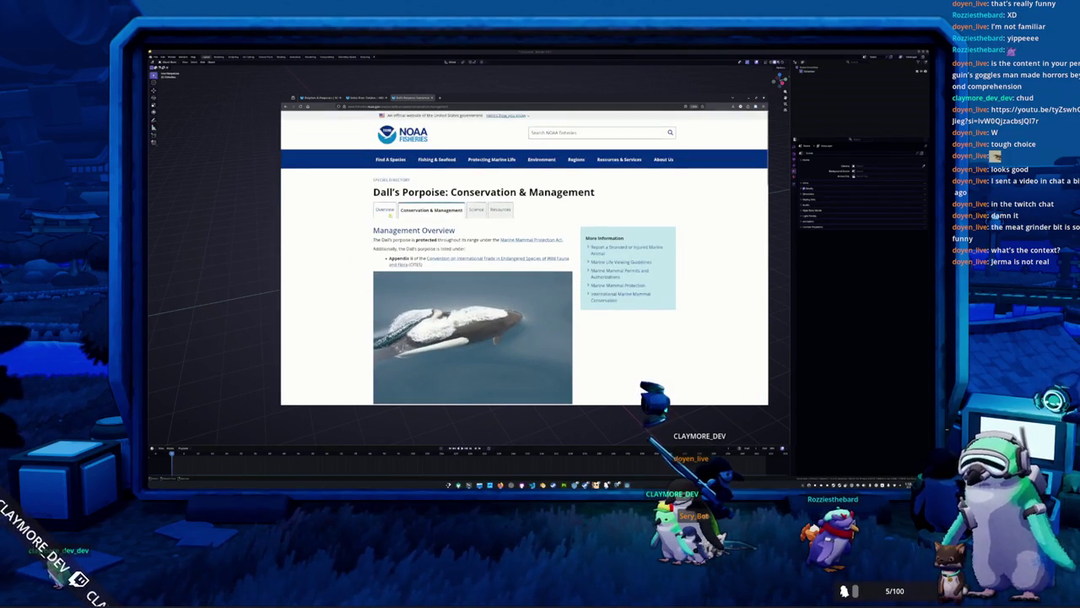
{"action": "left_click", "coordinate": [386, 208]}
{"action": "scroll", "coordinate": [342, 244], "scroll_direction": "down", "scroll_amount": 1}
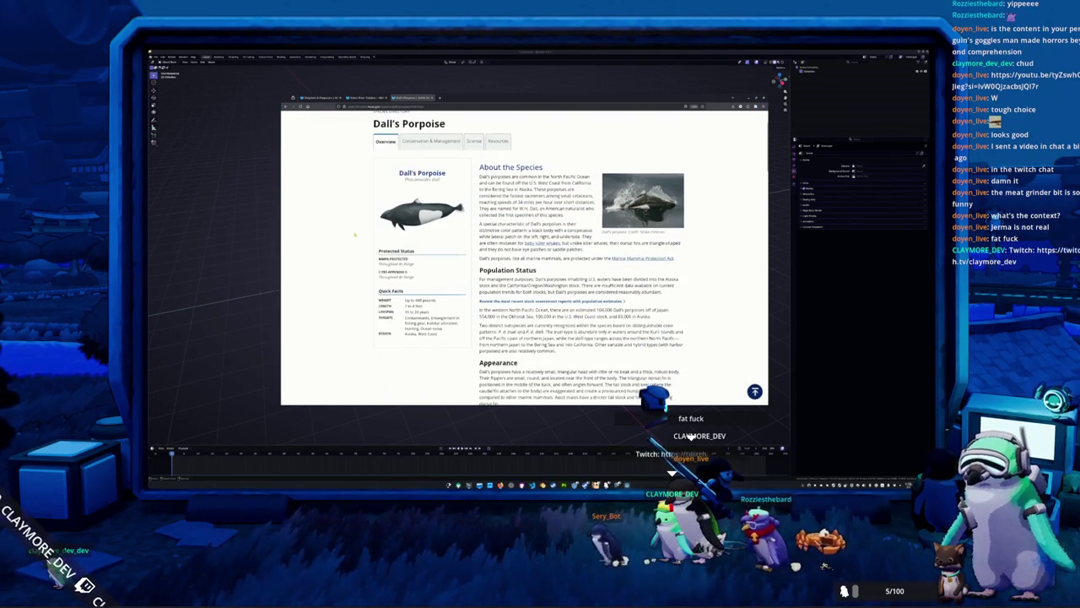
Play the video on the Indus River Dolphin page.
{"action": "left_click", "coordinate": [367, 98]}
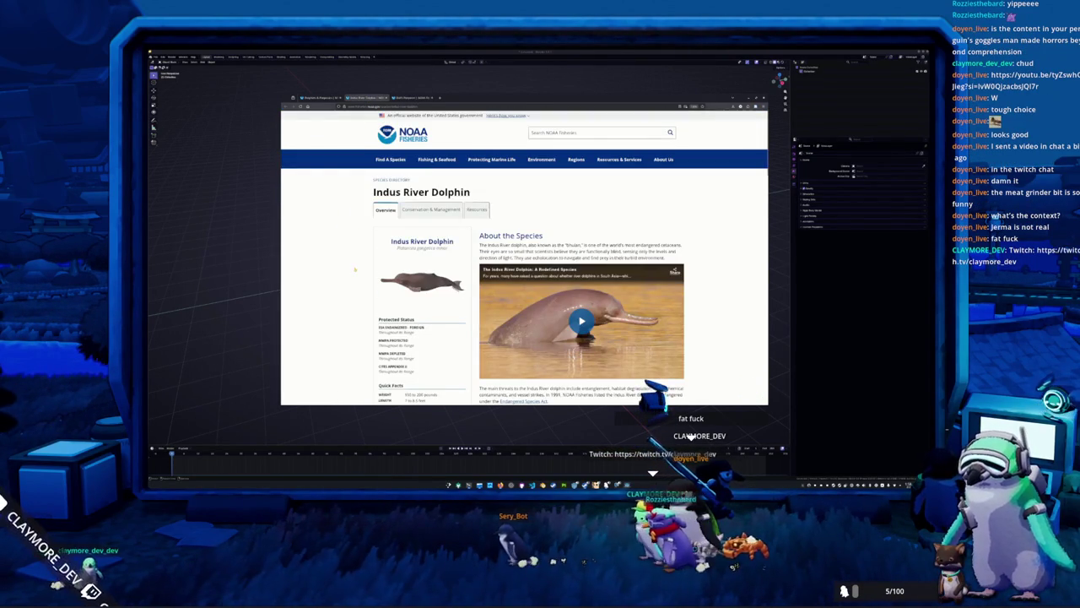
{"action": "scroll", "coordinate": [354, 269], "scroll_direction": "down", "scroll_amount": 3}
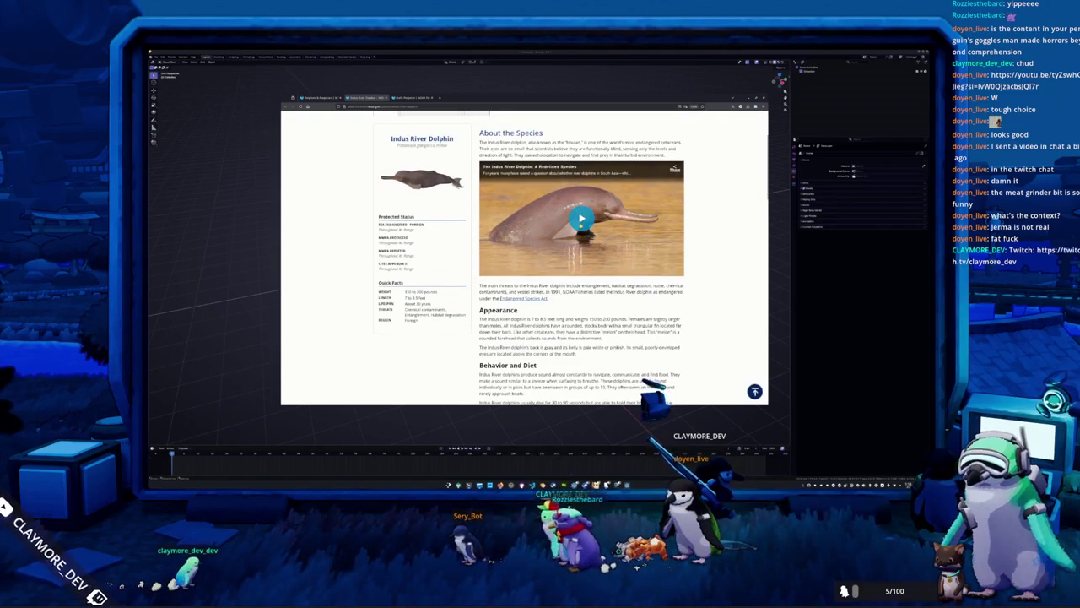
{"action": "left_click", "coordinate": [581, 219]}
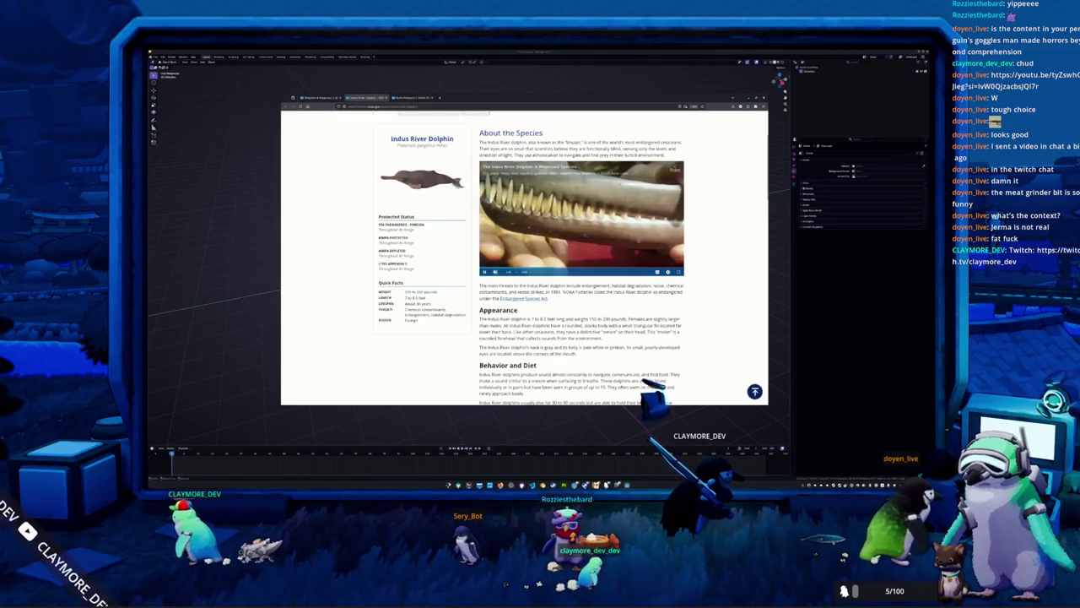
{"action": "scroll", "coordinate": [524, 253], "scroll_direction": "up", "scroll_amount": 1}
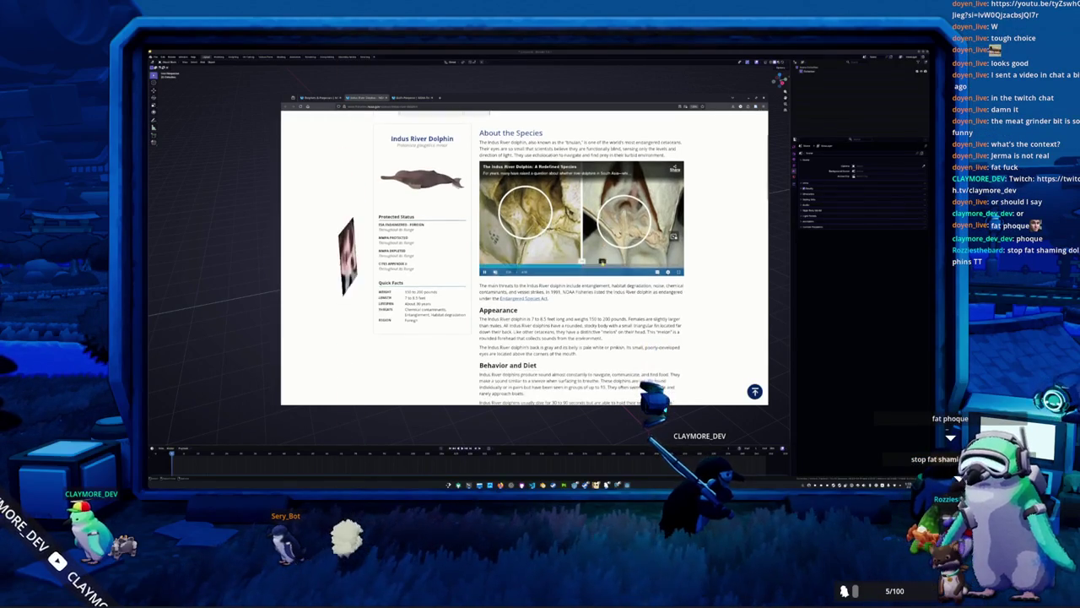
{"action": "scroll", "coordinate": [523, 253], "scroll_direction": "up", "scroll_amount": 2}
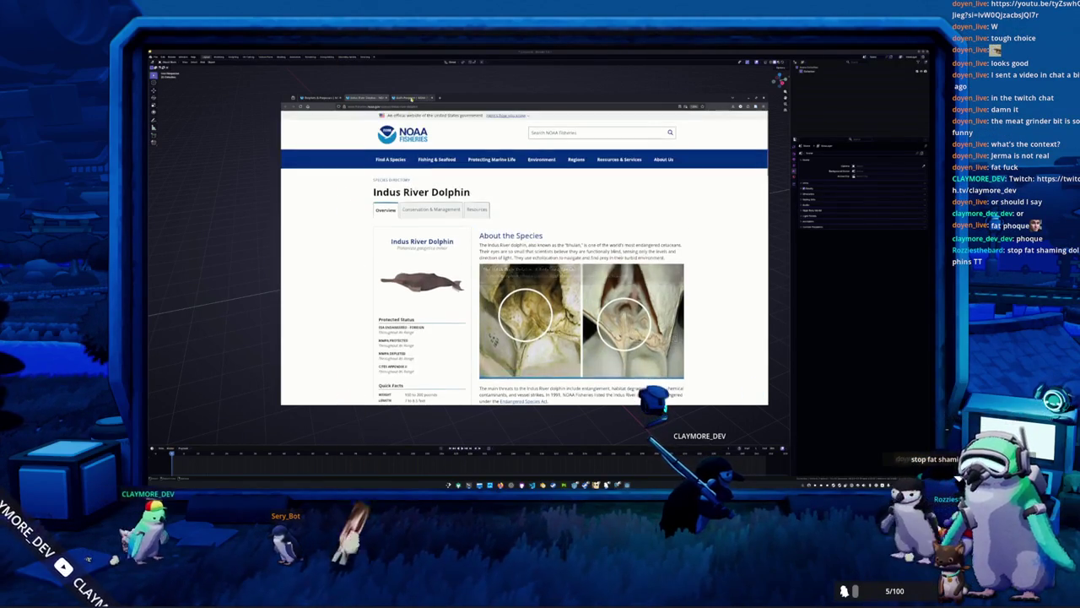
Open the Dall's Porpoise illustration by itself in a new tab.
{"action": "left_click", "coordinate": [409, 98]}
{"action": "right_click", "coordinate": [422, 217]}
{"action": "left_click", "coordinate": [433, 221]}
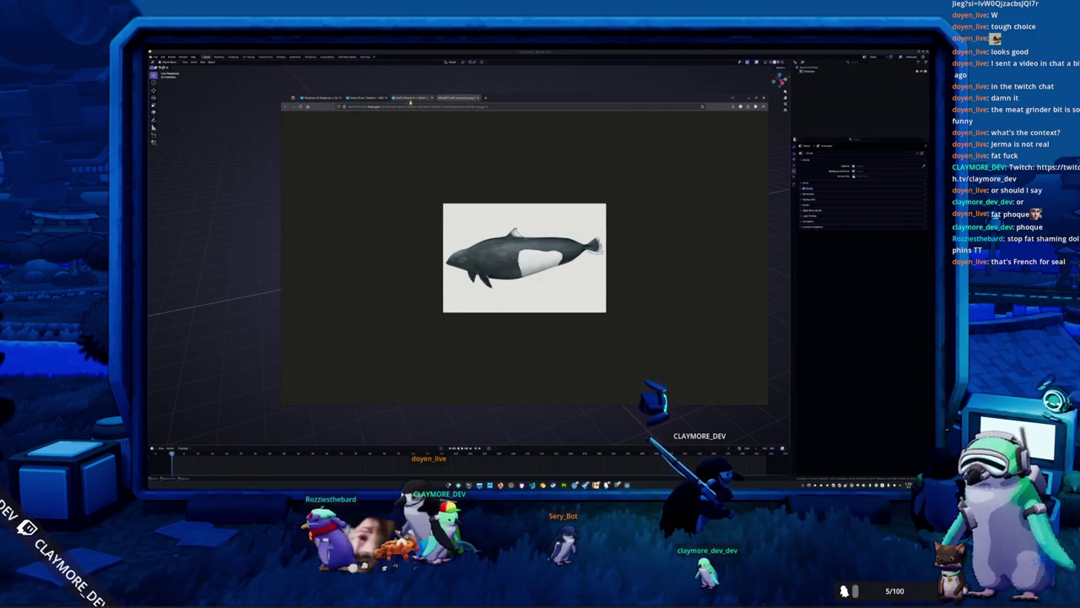
Glance at the Indus River Dolphin tab, then show page 2 of the species list from Killer Whale.
{"action": "left_click", "coordinate": [367, 98]}
{"action": "scroll", "coordinate": [345, 123], "scroll_direction": "down", "scroll_amount": 3}
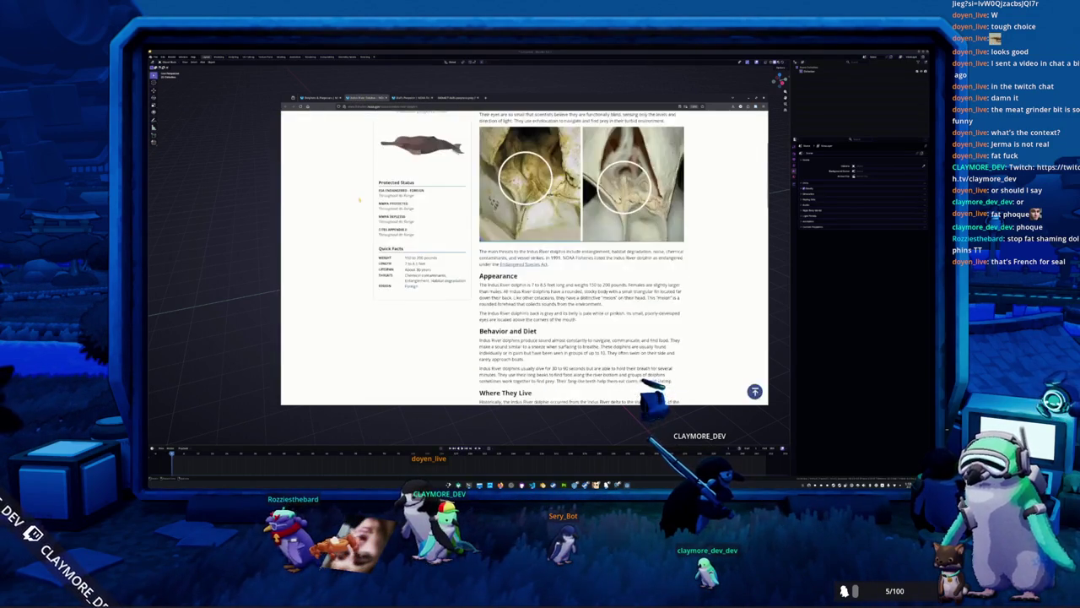
{"action": "scroll", "coordinate": [356, 198], "scroll_direction": "up", "scroll_amount": 2}
{"action": "left_click", "coordinate": [323, 97]}
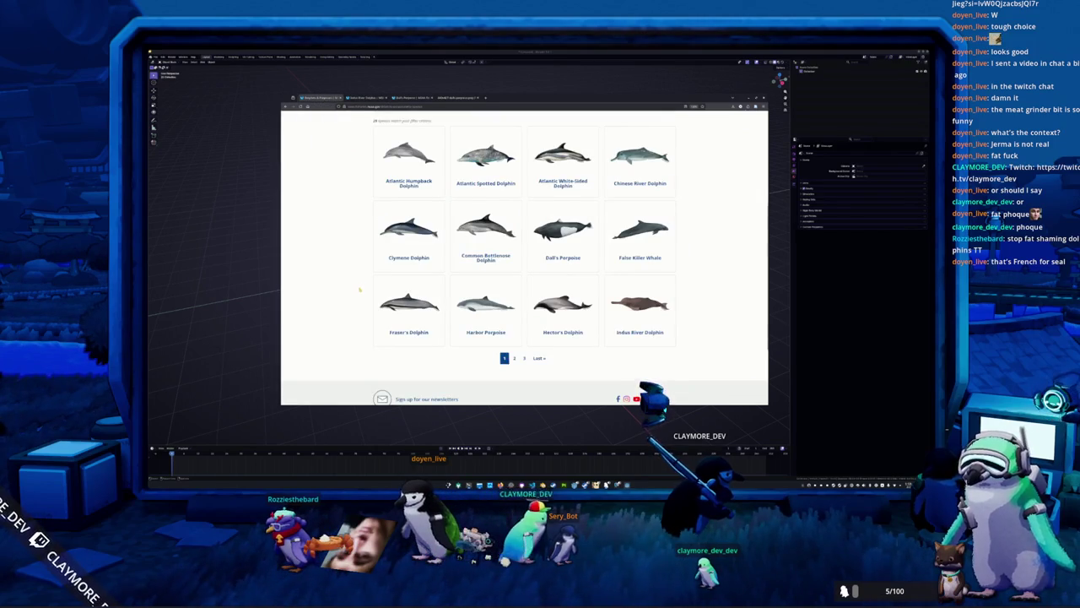
{"action": "scroll", "coordinate": [360, 290], "scroll_direction": "up", "scroll_amount": 1}
{"action": "scroll", "coordinate": [361, 290], "scroll_direction": "up", "scroll_amount": 1}
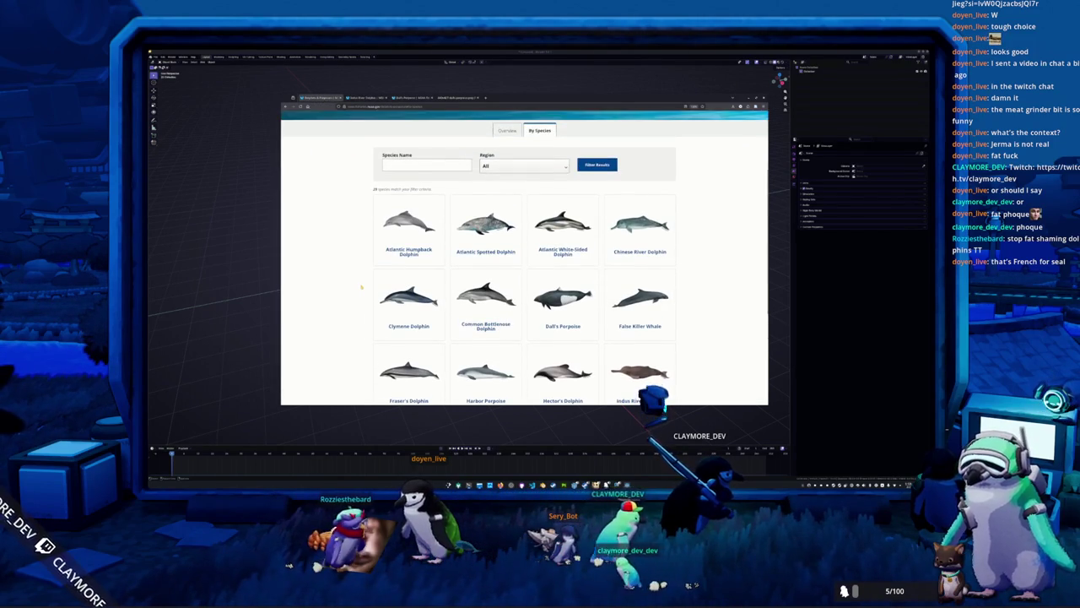
{"action": "scroll", "coordinate": [362, 288], "scroll_direction": "down", "scroll_amount": 2}
{"action": "left_click", "coordinate": [514, 291]}
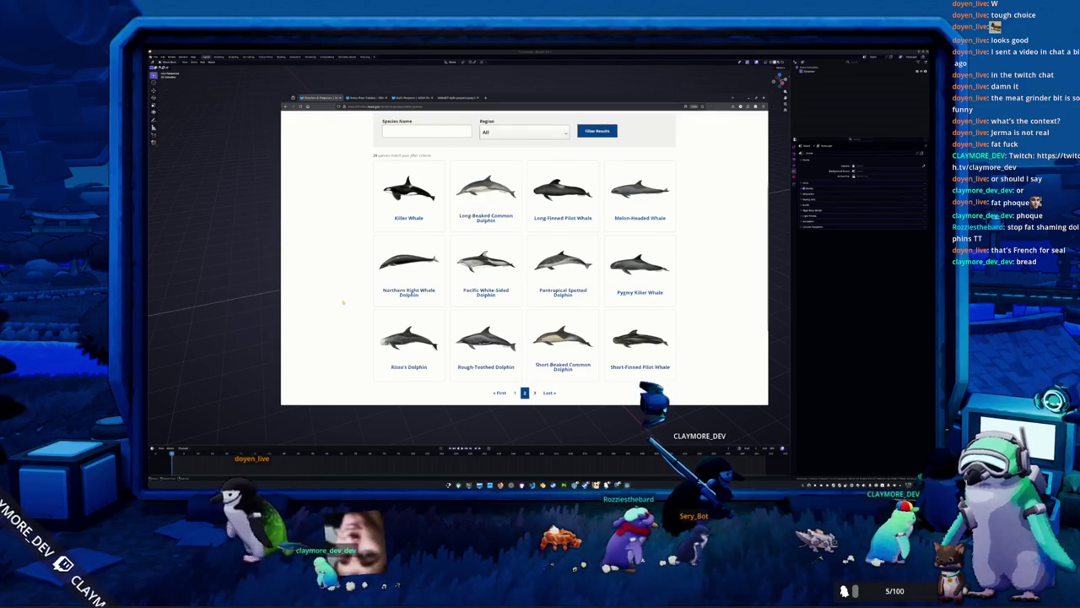
{"action": "scroll", "coordinate": [343, 301], "scroll_direction": "down", "scroll_amount": 1}
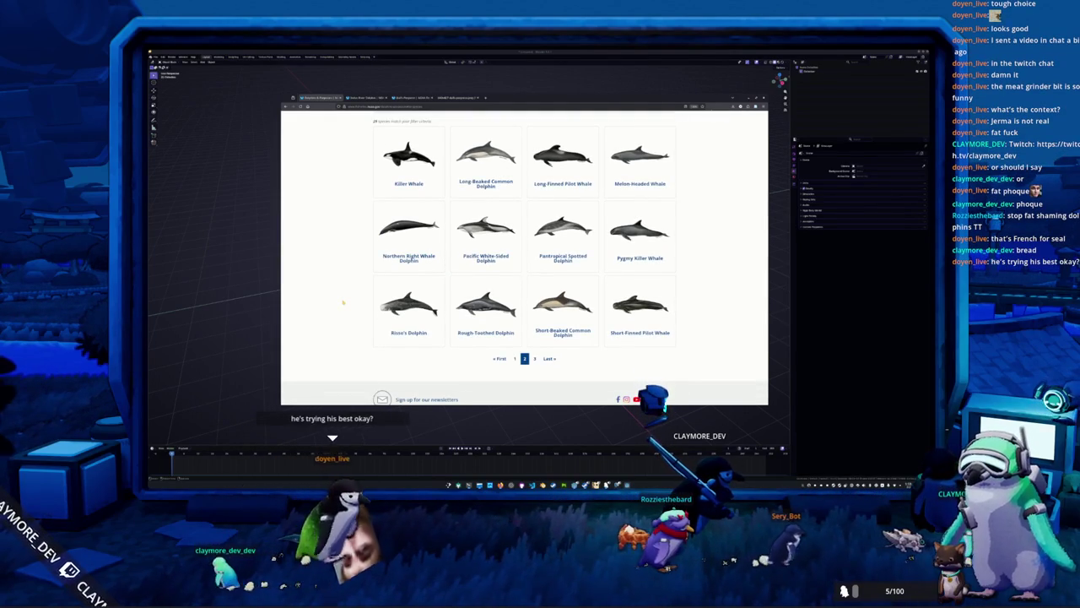
{"action": "scroll", "coordinate": [343, 301], "scroll_direction": "up", "scroll_amount": 5}
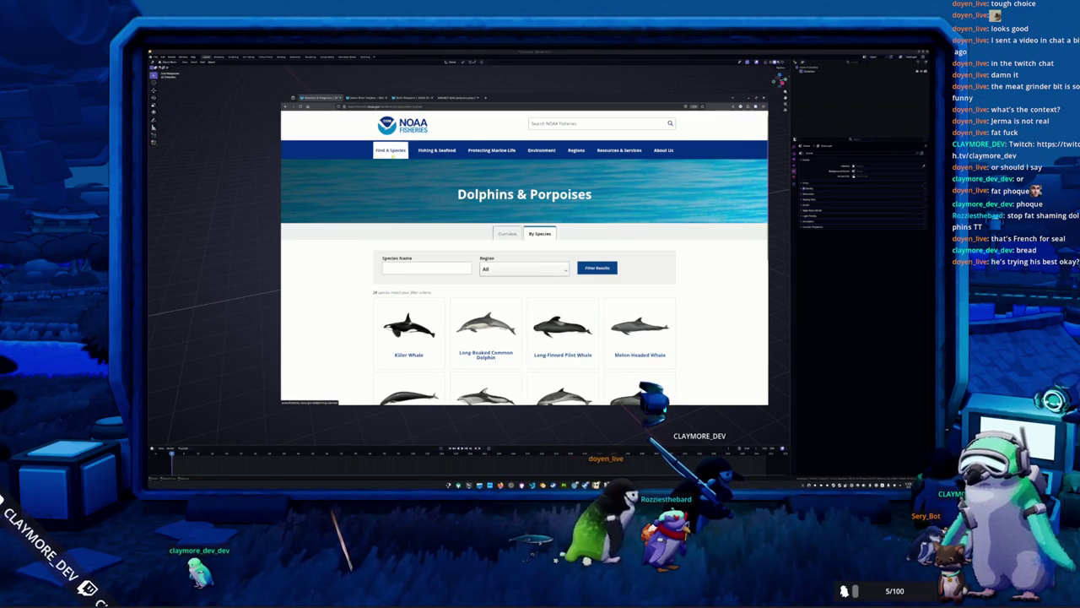
Browse NOAA Fisheries' Fish & Sharks species list to its second page.
{"action": "left_click", "coordinate": [389, 189]}
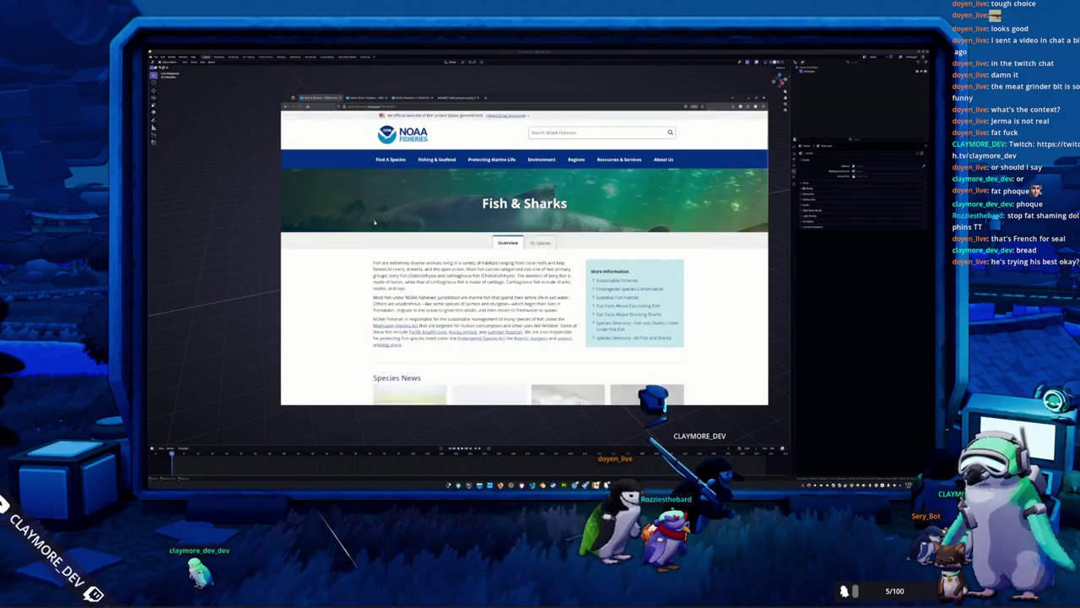
{"action": "scroll", "coordinate": [365, 230], "scroll_direction": "down", "scroll_amount": 5}
{"action": "scroll", "coordinate": [366, 230], "scroll_direction": "up", "scroll_amount": 3}
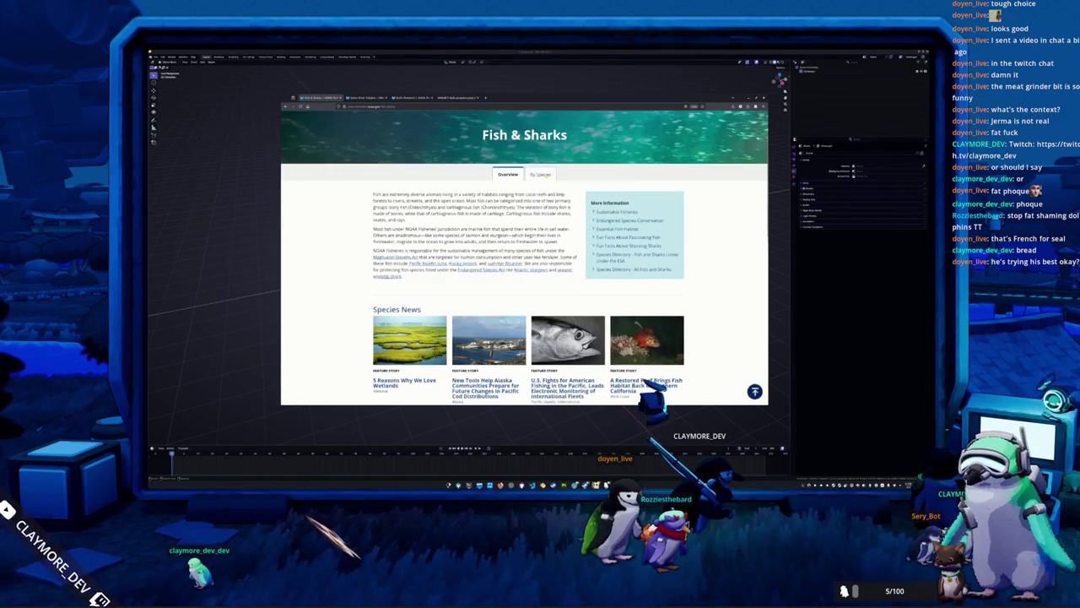
{"action": "left_click", "coordinate": [540, 174]}
{"action": "scroll", "coordinate": [359, 239], "scroll_direction": "down", "scroll_amount": 3}
{"action": "scroll", "coordinate": [359, 239], "scroll_direction": "down", "scroll_amount": 2}
{"action": "scroll", "coordinate": [525, 271], "scroll_direction": "down", "scroll_amount": 2}
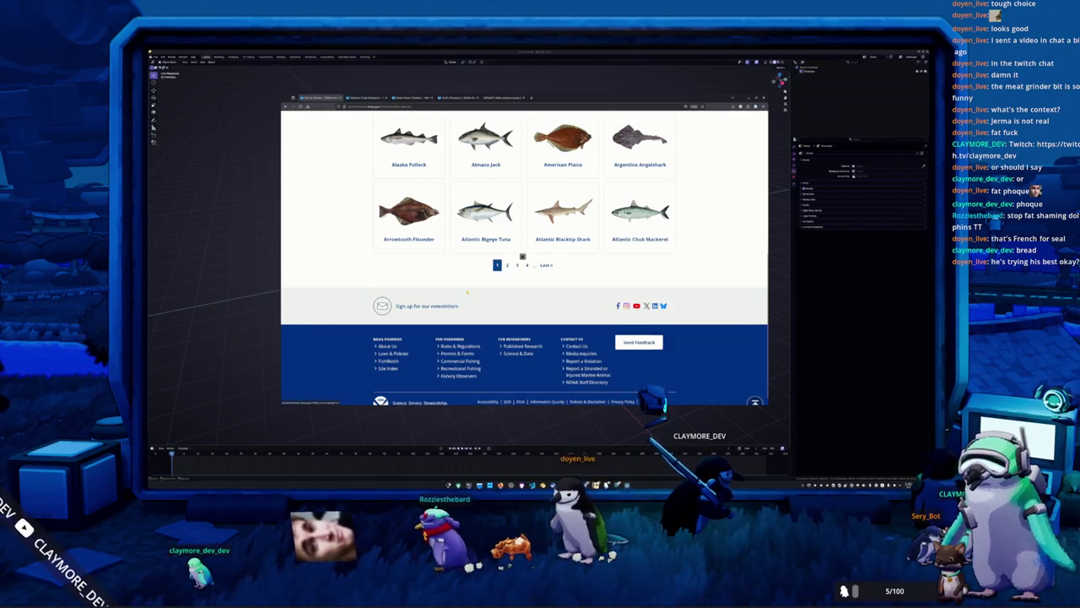
{"action": "left_click", "coordinate": [507, 265]}
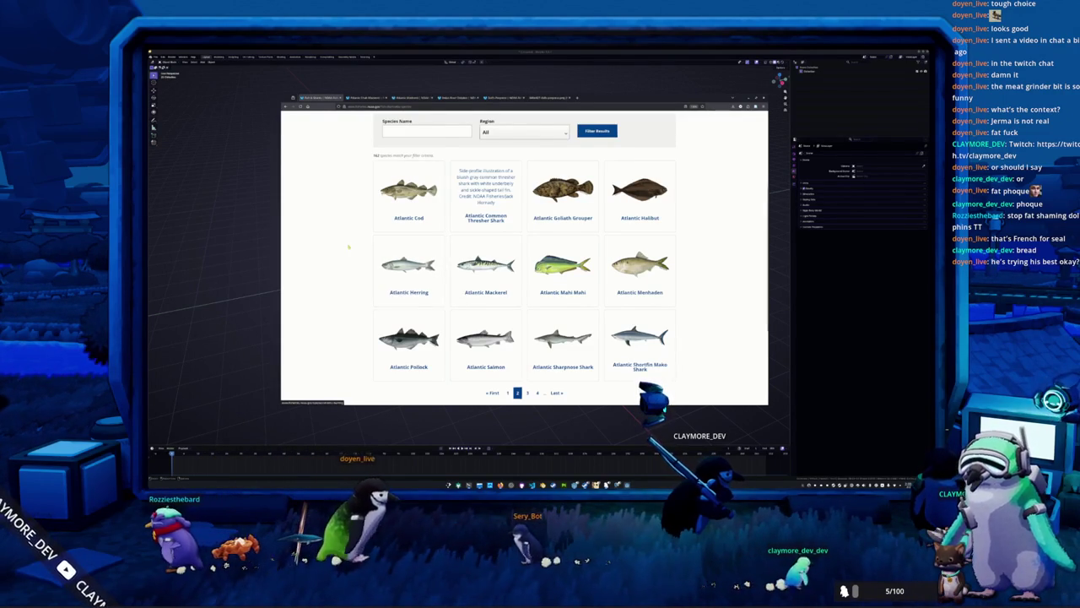
Look over the Atlantic Chub Mackerel and Atlantic Mackerel pages, then return to Blender.
{"action": "key", "text": "ctrl+Tab"}
{"action": "scroll", "coordinate": [371, 270], "scroll_direction": "down", "scroll_amount": 1}
{"action": "scroll", "coordinate": [370, 270], "scroll_direction": "down", "scroll_amount": 1}
{"action": "scroll", "coordinate": [370, 270], "scroll_direction": "up", "scroll_amount": 2}
{"action": "key", "text": "ctrl+Tab"}
{"action": "scroll", "coordinate": [404, 346], "scroll_direction": "down", "scroll_amount": 2}
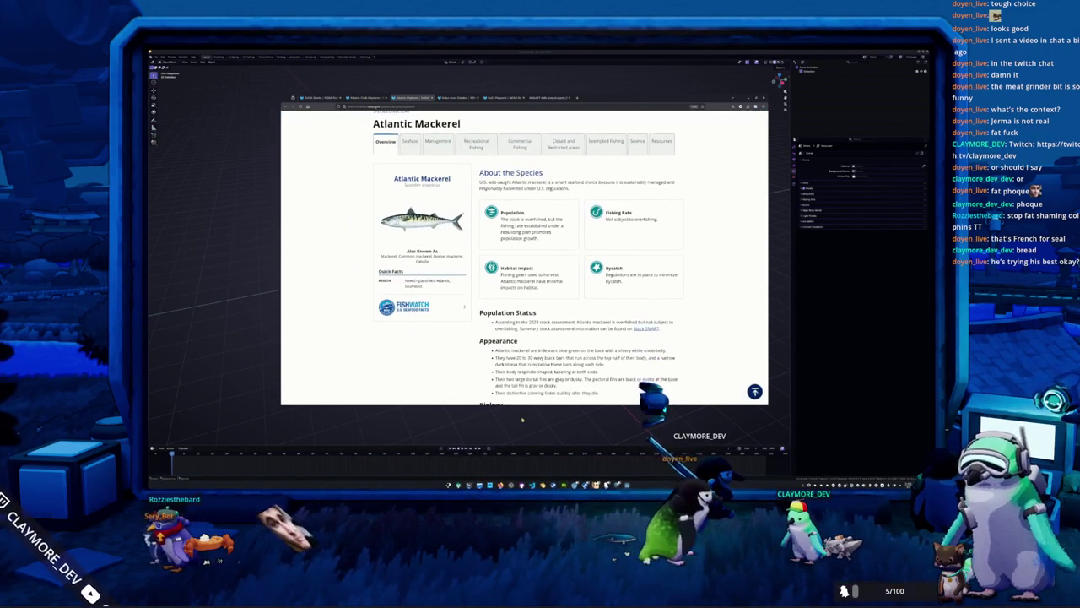
{"action": "key", "text": "alt+Tab"}
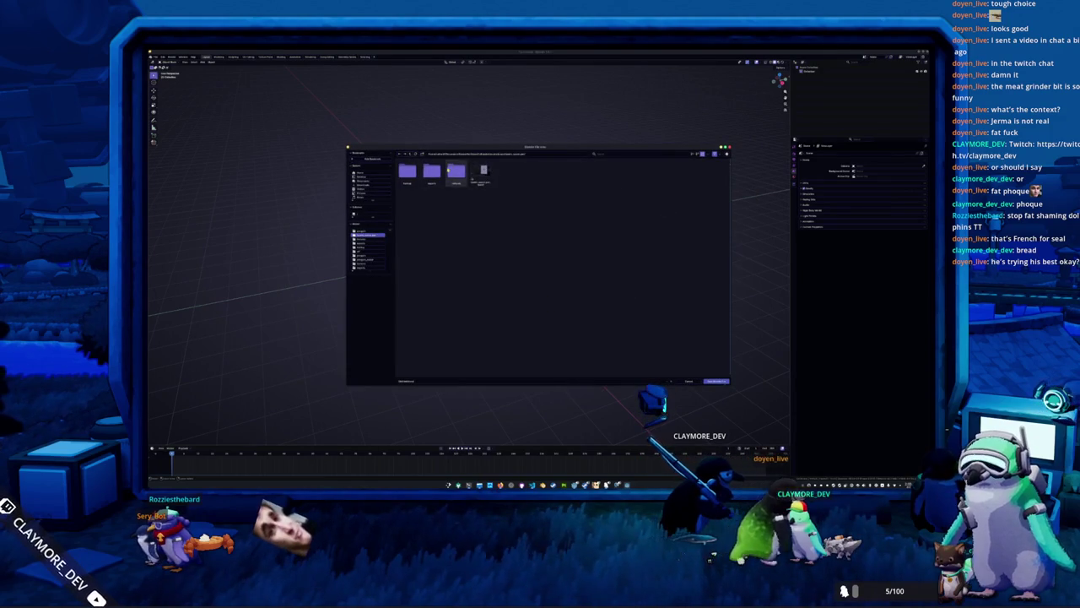
Go up to the parent directory, then descend through the project subfolders in the file browser.
{"action": "left_click", "coordinate": [410, 155]}
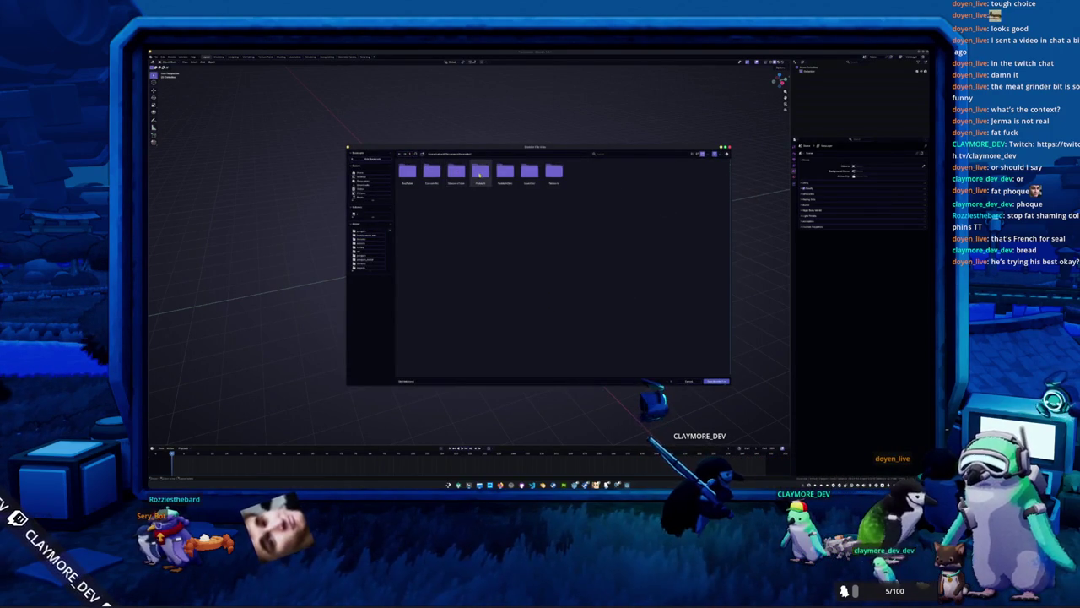
{"action": "double_click", "coordinate": [503, 174]}
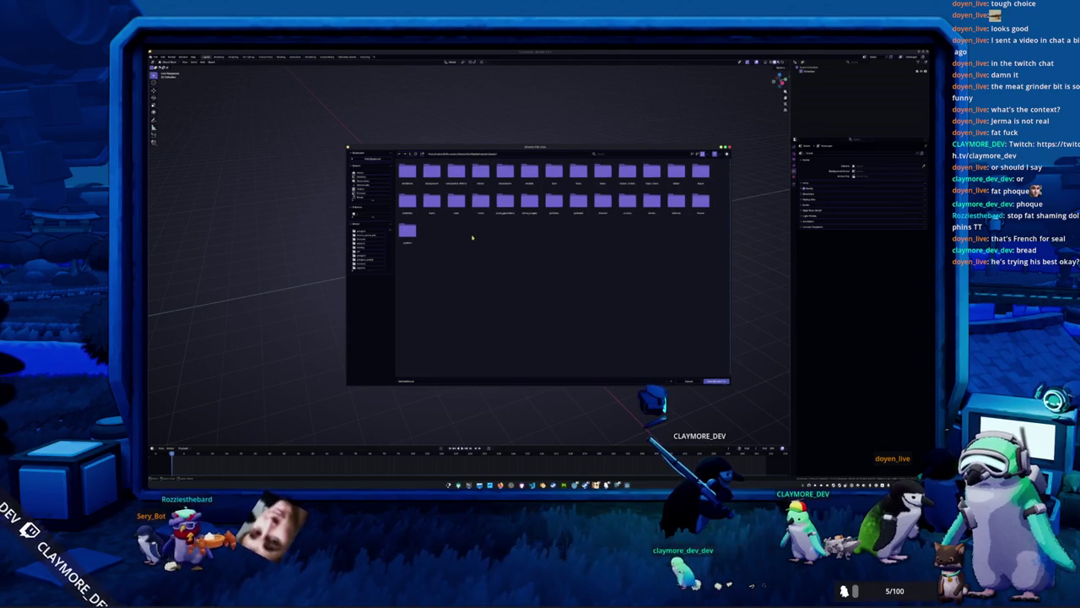
{"action": "double_click", "coordinate": [529, 174]}
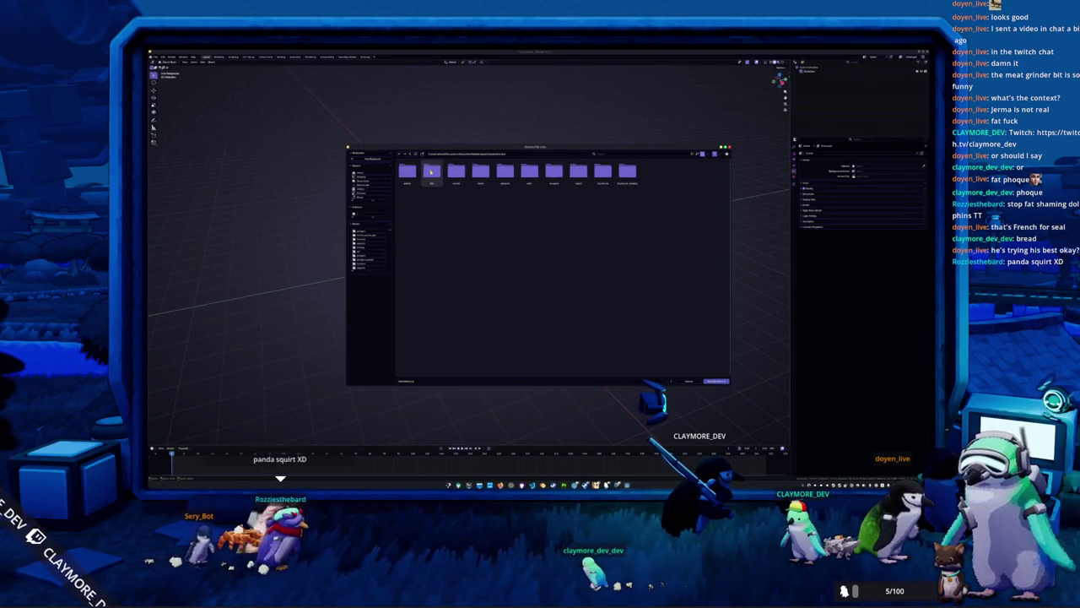
{"action": "double_click", "coordinate": [430, 173]}
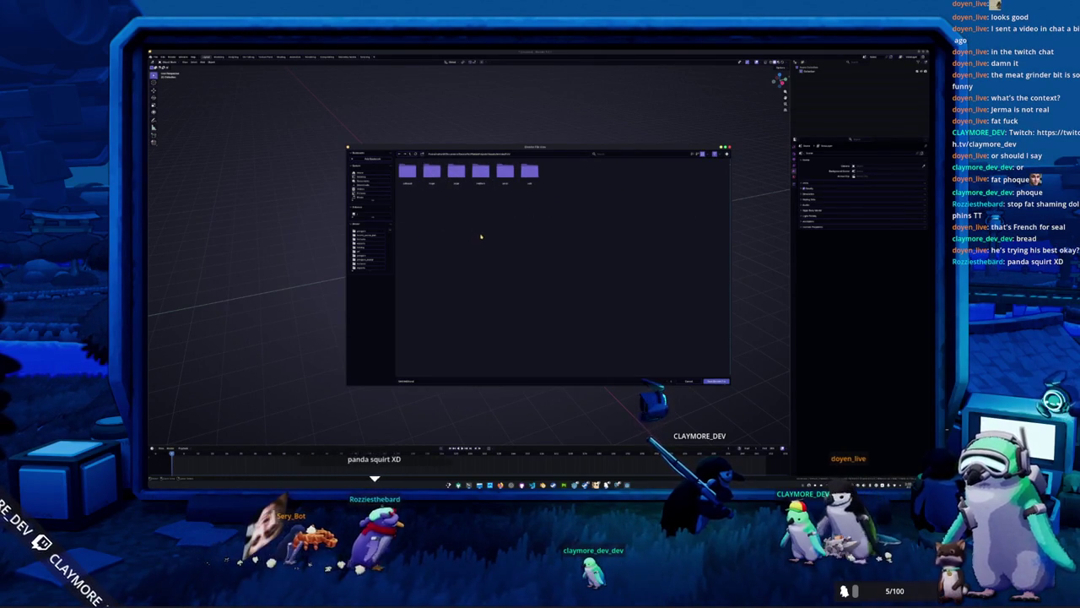
{"action": "double_click", "coordinate": [480, 173]}
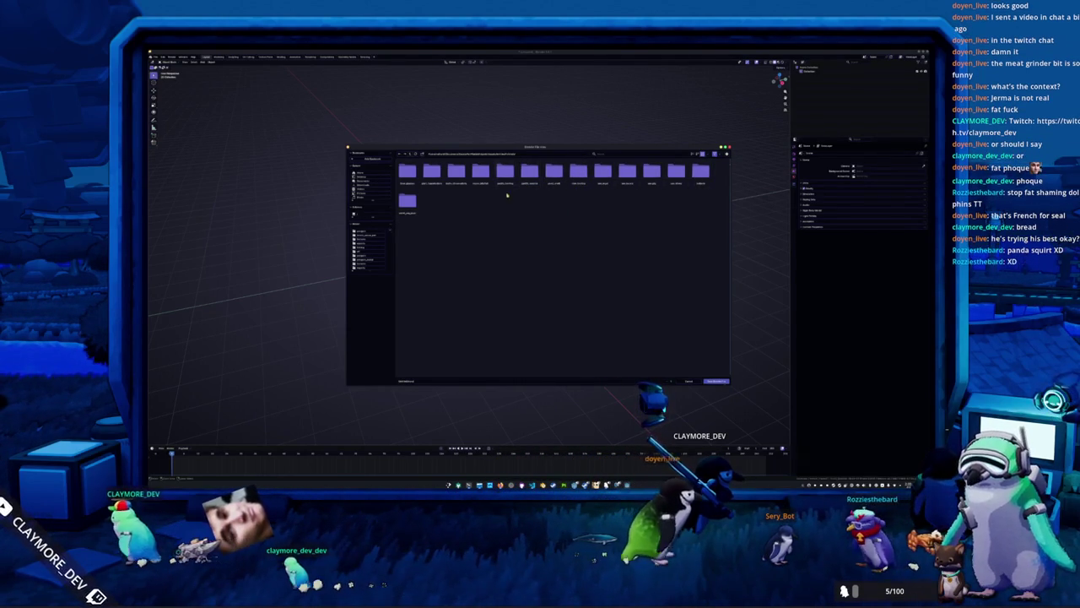
{"action": "key", "text": "alt+Tab"}
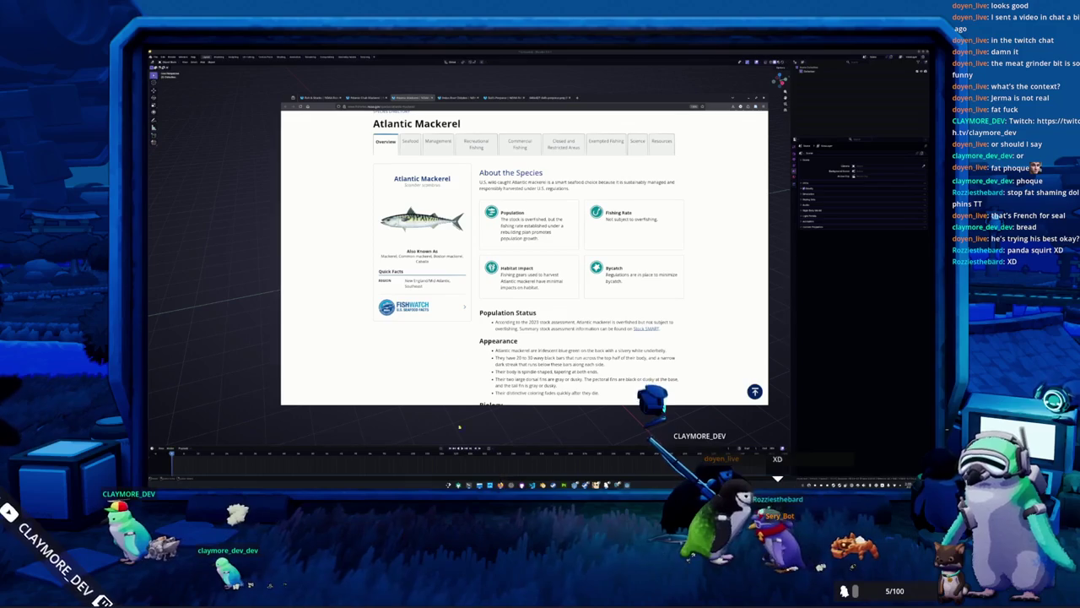
{"action": "key", "text": "alt+Tab"}
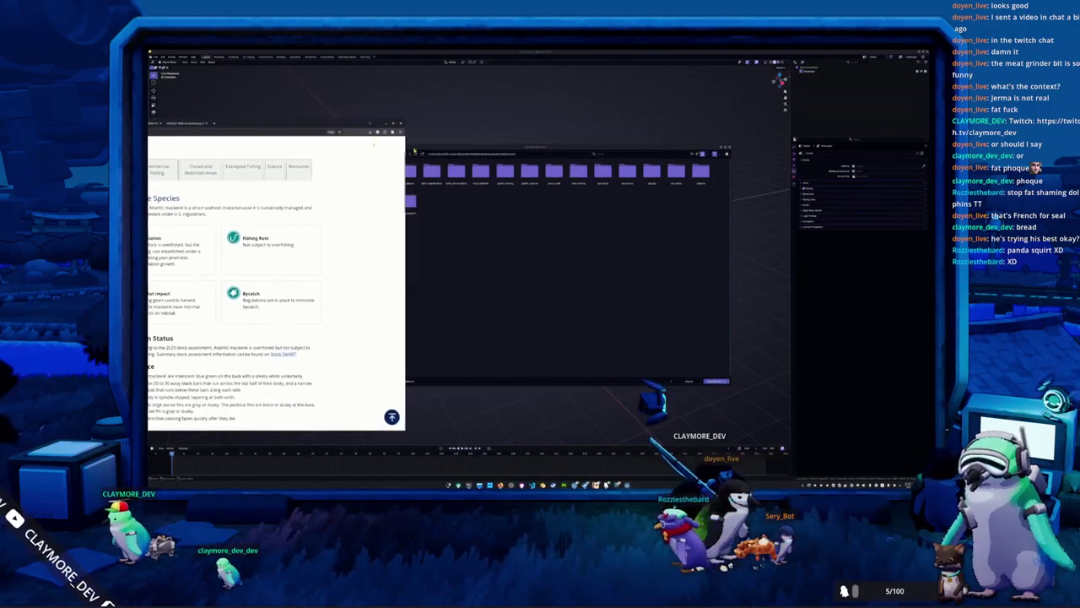
{"action": "double_click", "coordinate": [469, 215]}
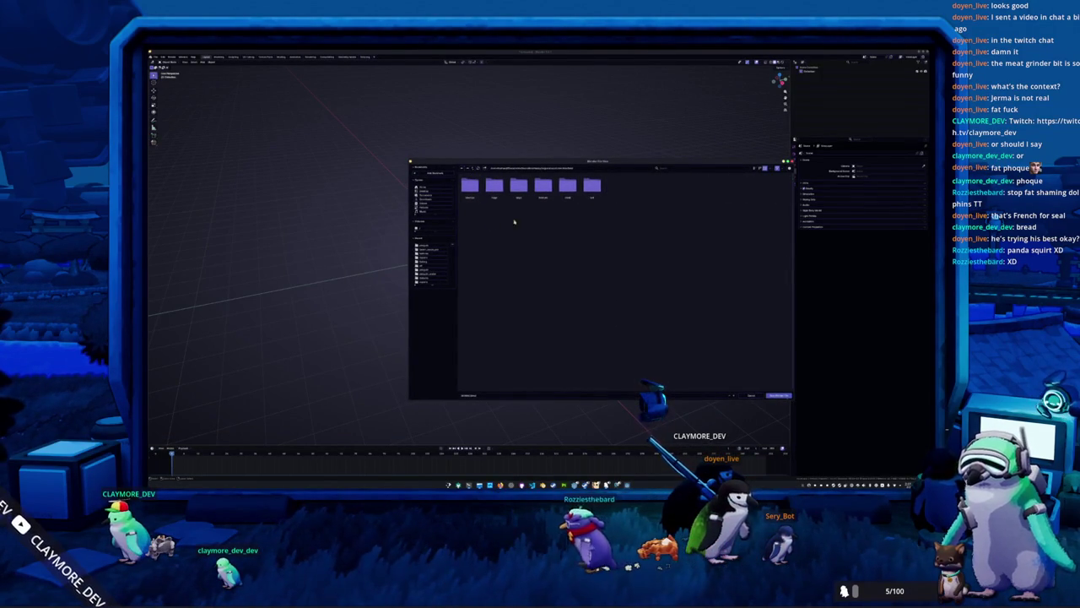
Browse the project subfolders until reaching an empty target folder.
{"action": "double_click", "coordinate": [564, 193]}
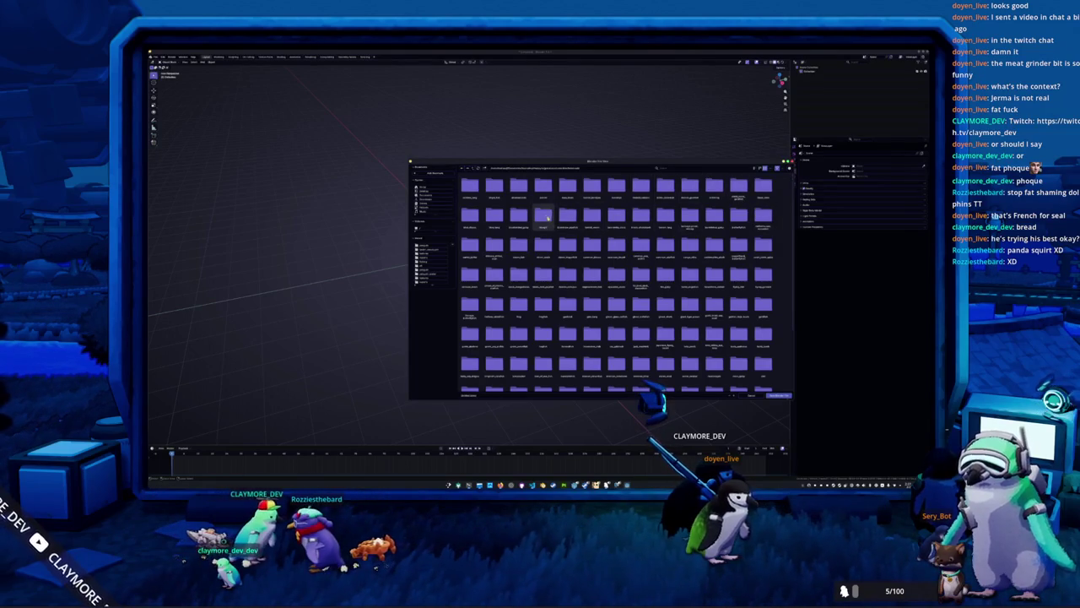
{"action": "key", "text": "BackSpace"}
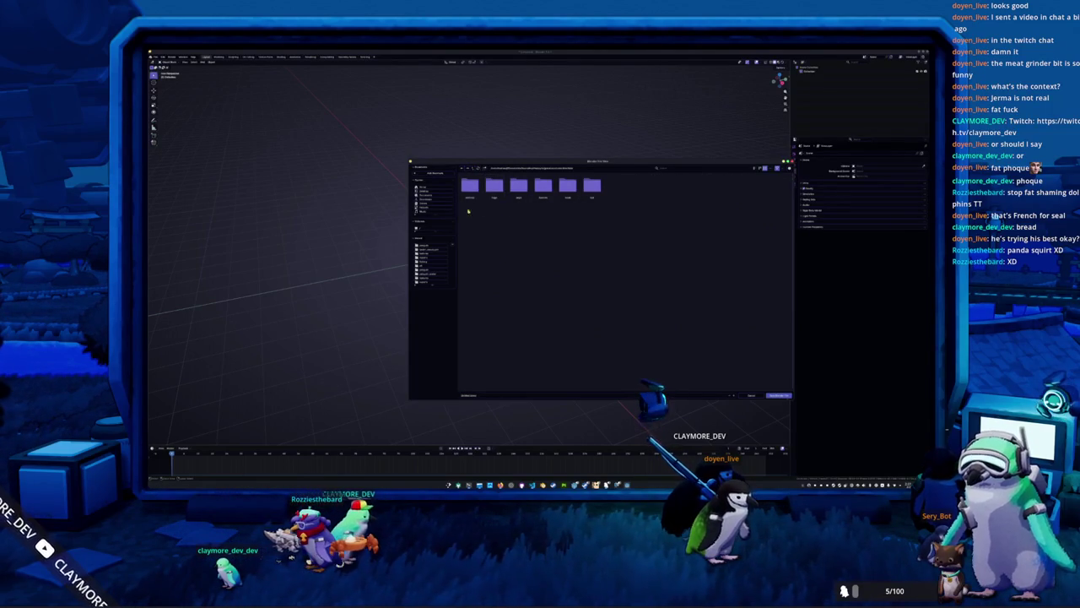
{"action": "double_click", "coordinate": [551, 193]}
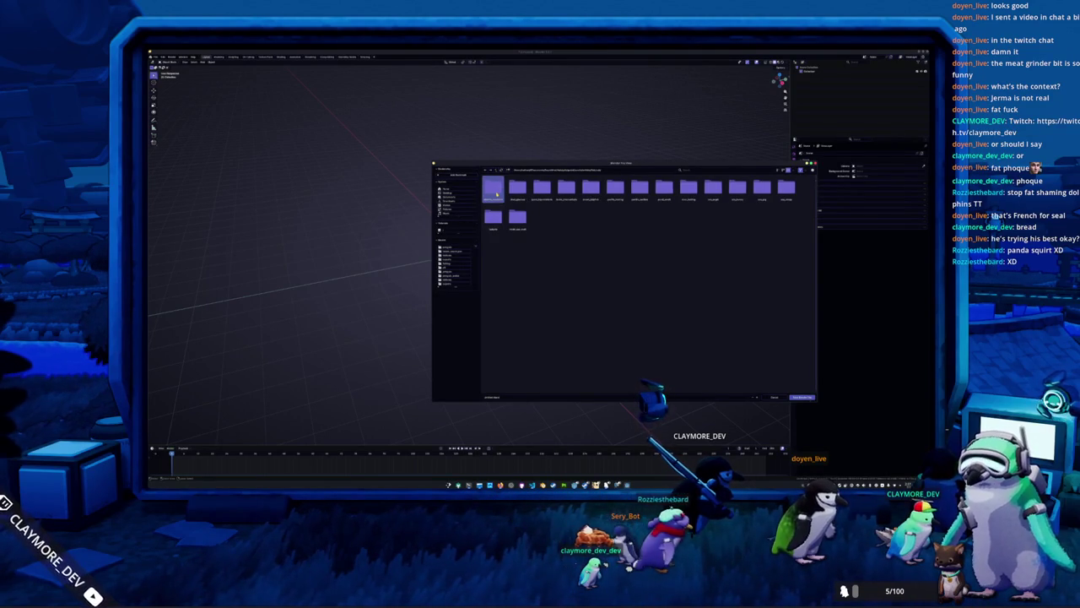
{"action": "double_click", "coordinate": [497, 194]}
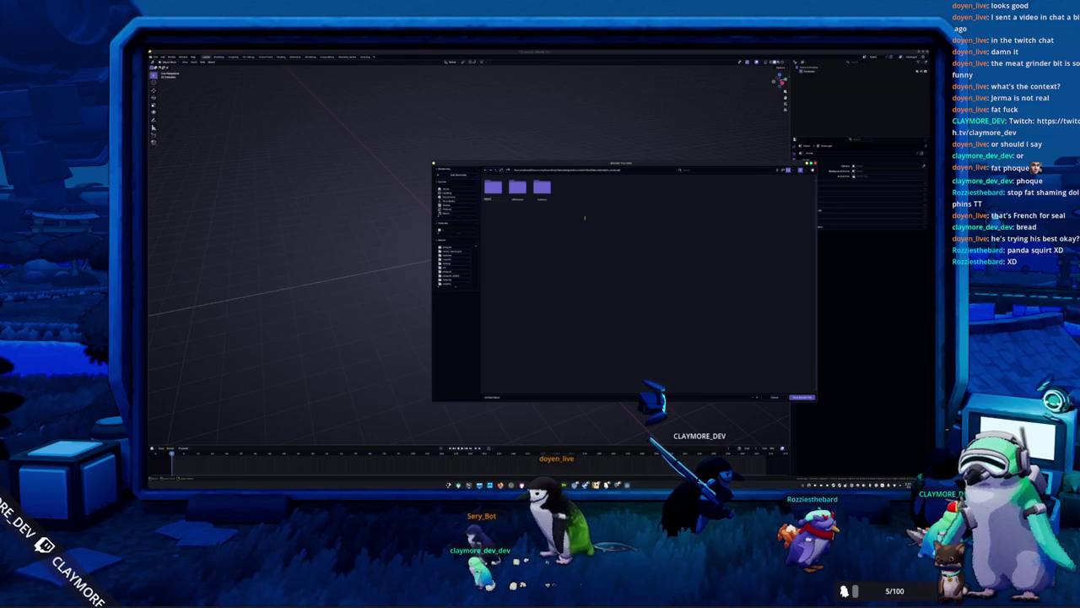
Create a new folder, enter the first folder from its parent, and confirm the dialog.
{"action": "right_click", "coordinate": [588, 222]}
{"action": "left_click", "coordinate": [593, 217]}
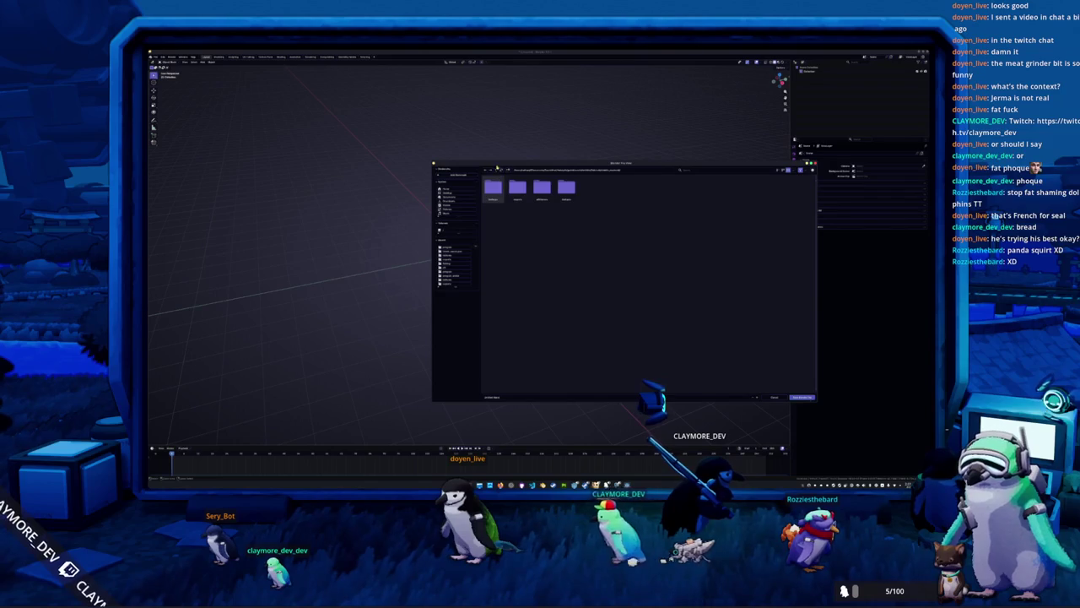
{"action": "left_click", "coordinate": [498, 168]}
{"action": "double_click", "coordinate": [494, 188]}
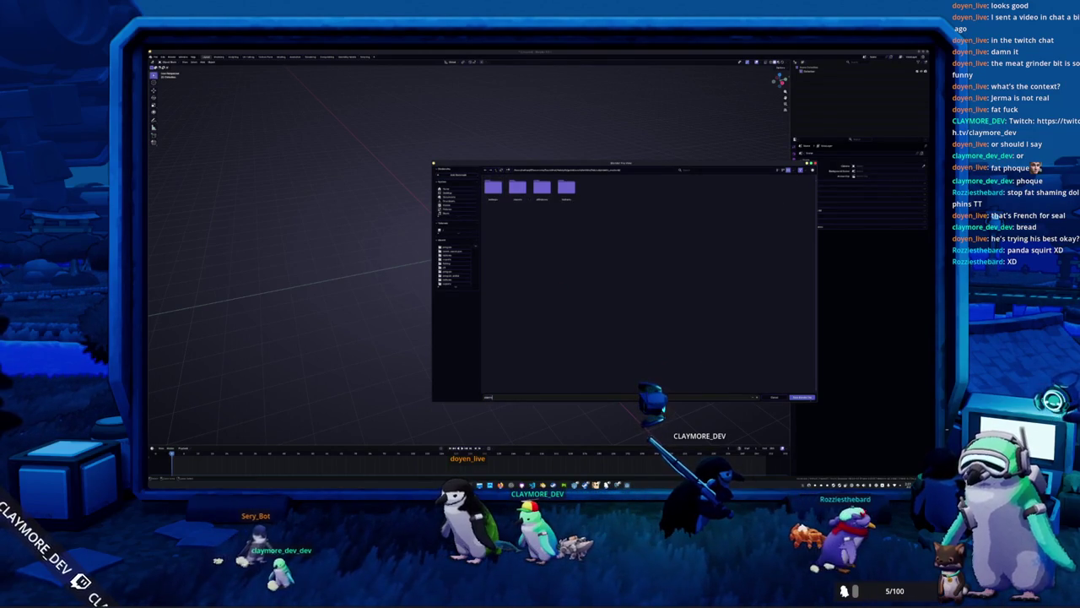
{"action": "key", "text": "Return"}
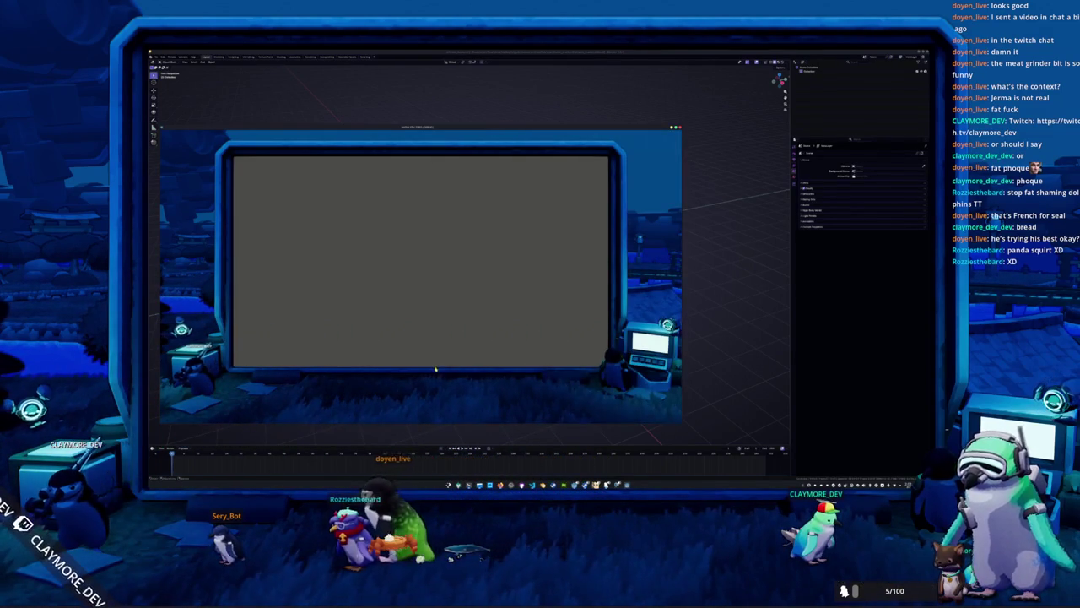
Close the floating webfishing game window covering Blender.
{"action": "left_click", "coordinate": [502, 436]}
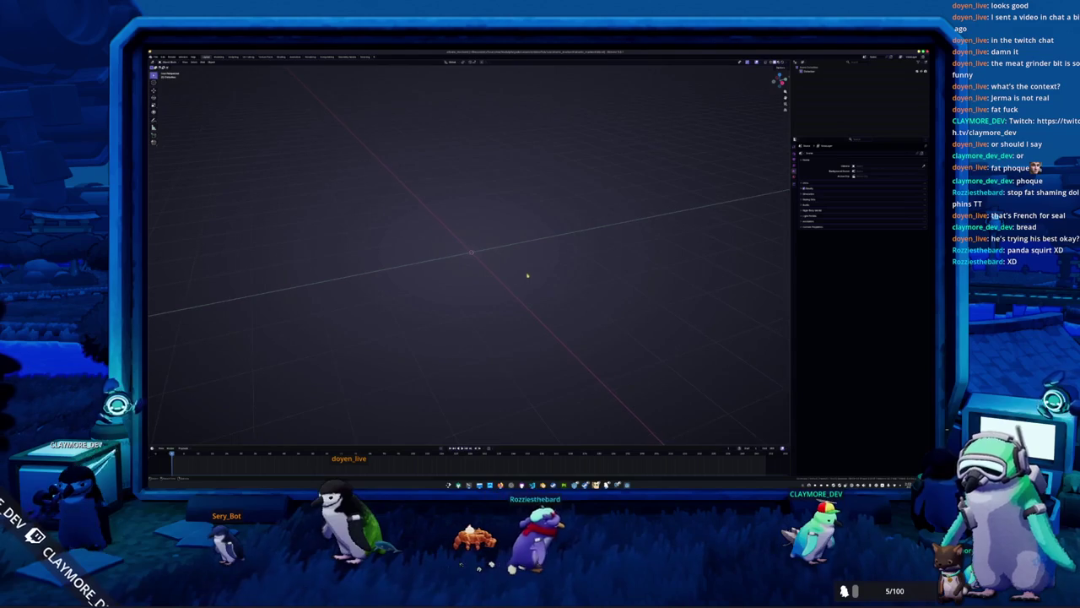
Add a cube mesh at the origin, then bring the file manager window into view.
{"action": "key", "text": "shift+a"}
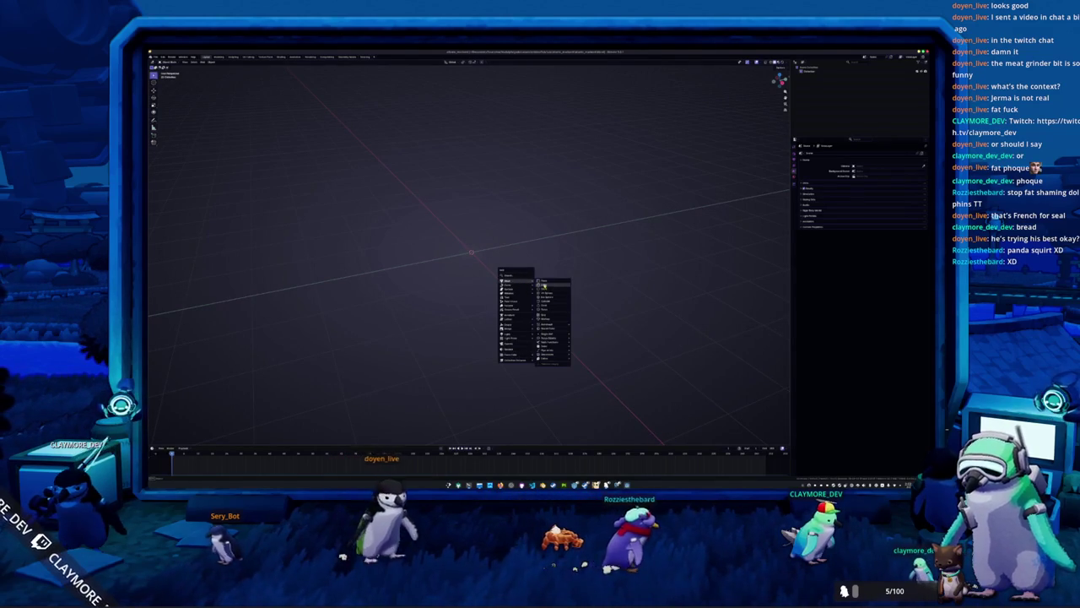
{"action": "left_click", "coordinate": [544, 284]}
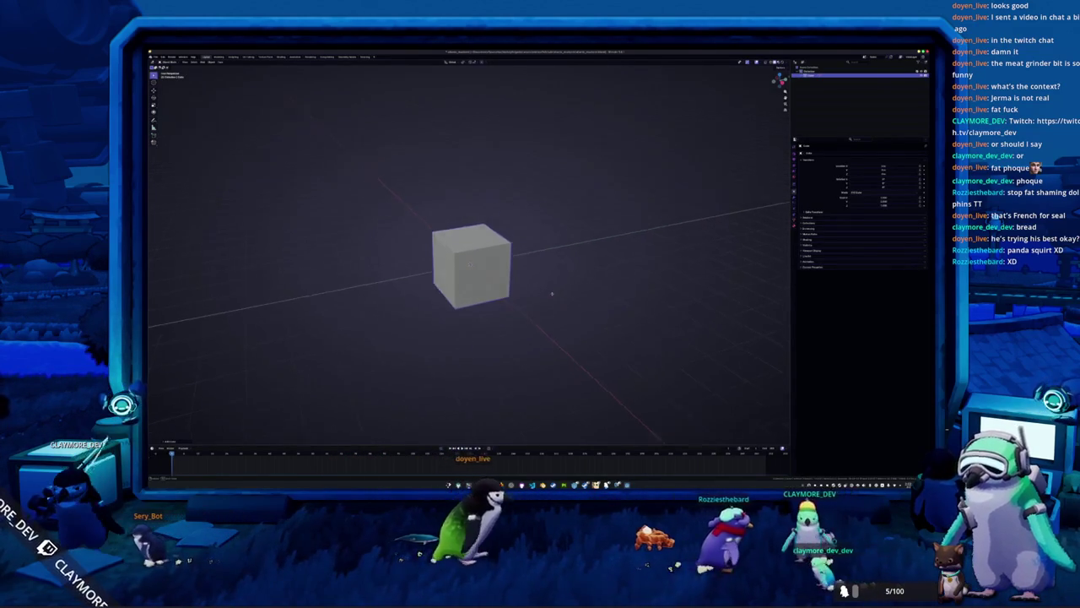
{"action": "middle_click_drag", "start_coordinate": [551, 294], "coordinate": [540, 306]}
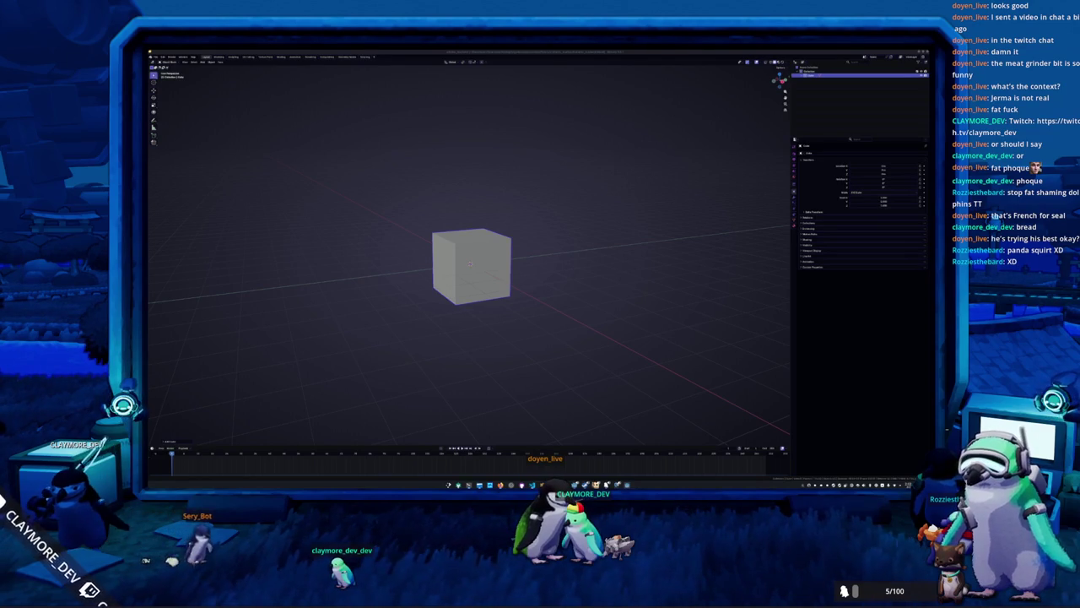
{"action": "left_click_drag", "start_coordinate": [703, 167], "coordinate": [578, 167]}
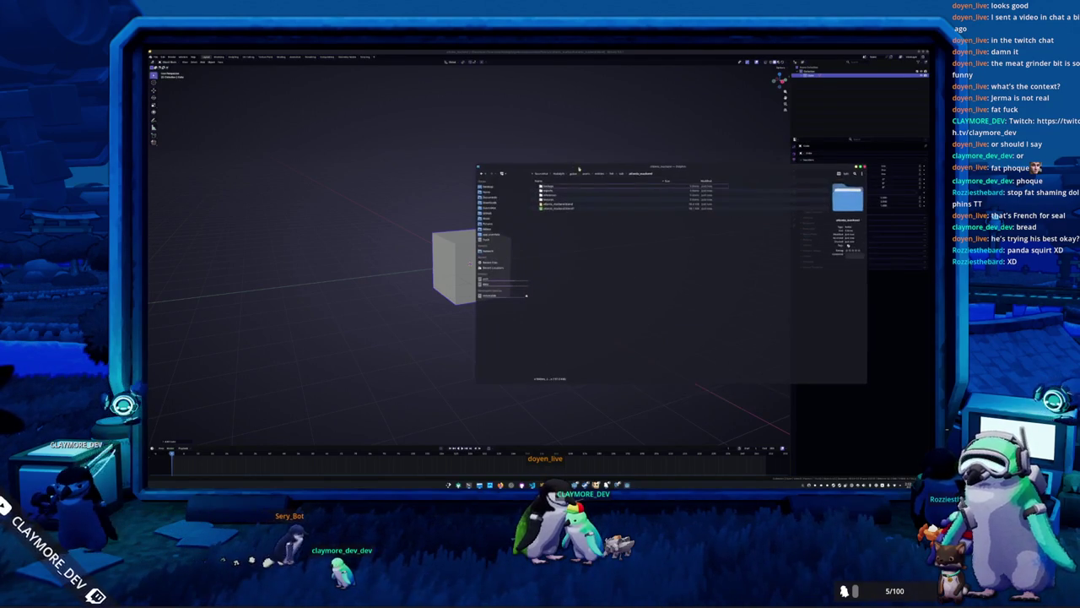
Open the mackerel illustration alone and save it into the empty project folder.
{"action": "double_click", "coordinate": [552, 196]}
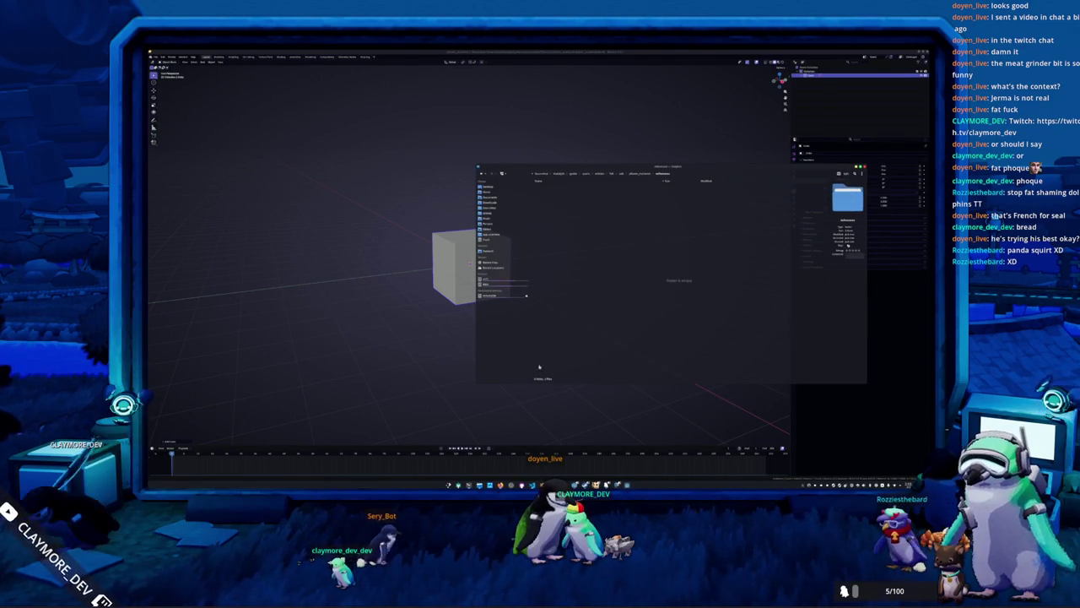
{"action": "key", "text": "alt+Tab"}
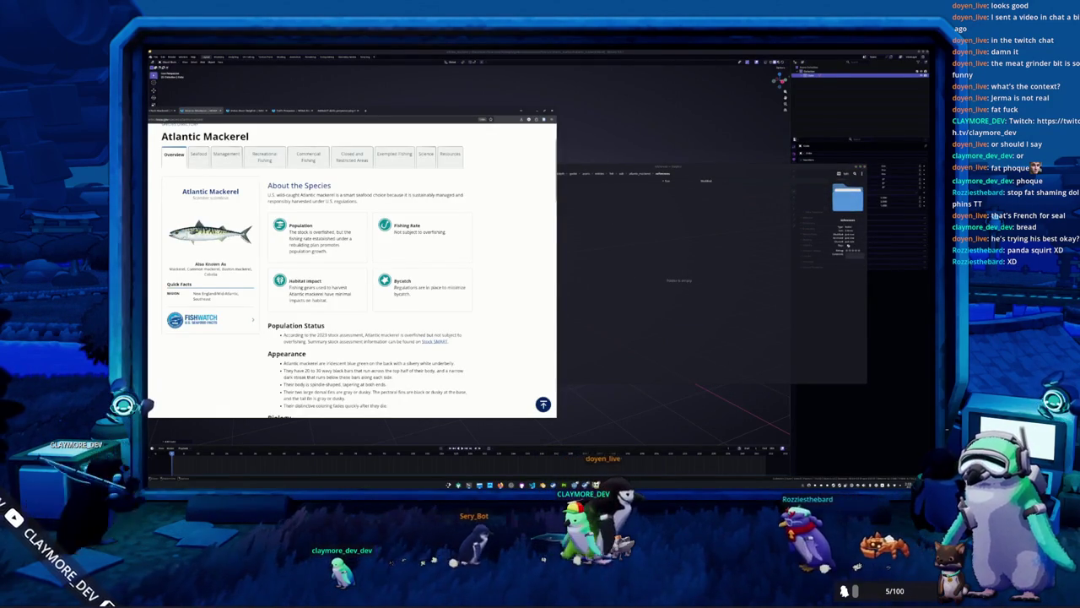
{"action": "right_click", "coordinate": [216, 234]}
{"action": "left_click", "coordinate": [232, 240]}
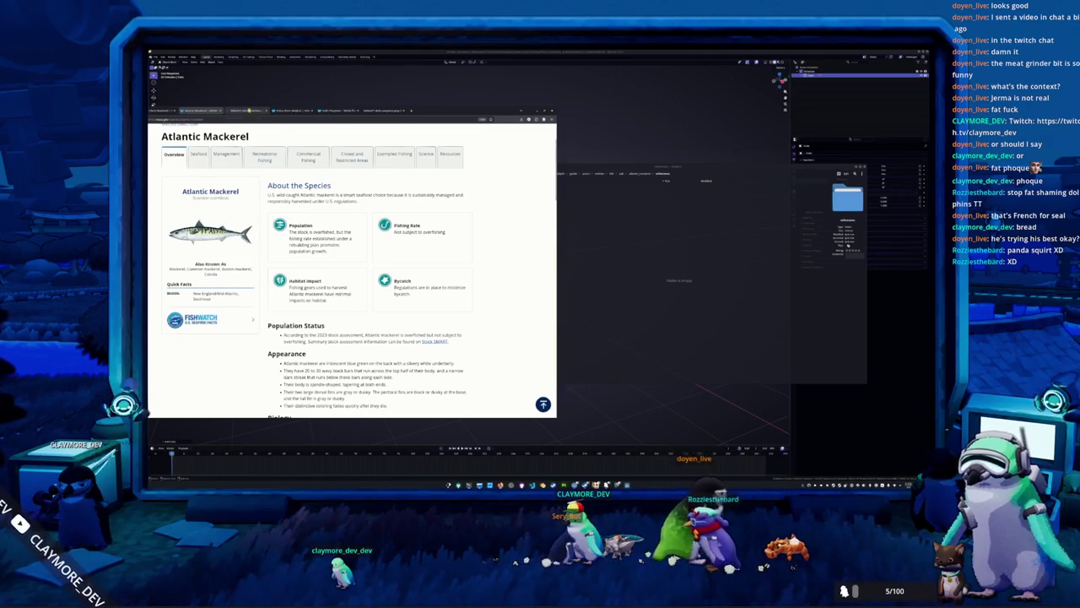
{"action": "left_click_drag", "start_coordinate": [312, 266], "coordinate": [650, 263]}
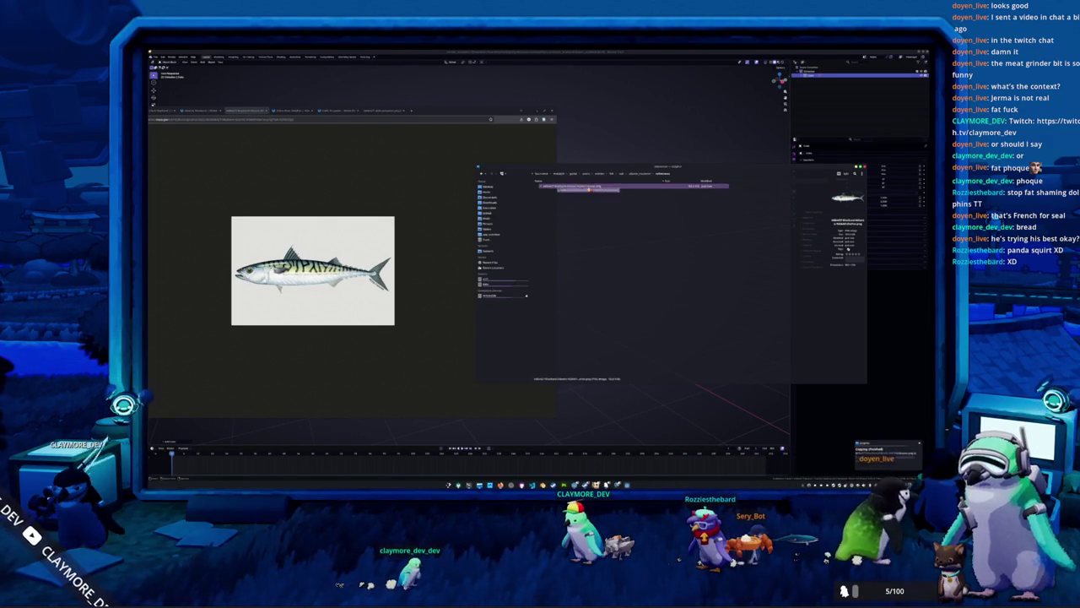
Place the mackerel image in Blender's viewport as a reference beside the cube.
{"action": "left_click_drag", "start_coordinate": [544, 188], "coordinate": [635, 156]}
{"action": "key", "text": "Return"}
{"action": "middle_click_drag", "start_coordinate": [638, 189], "coordinate": [637, 187]}
In front view, scale the cube down to about half its size.
{"action": "key", "text": "KP_7"}
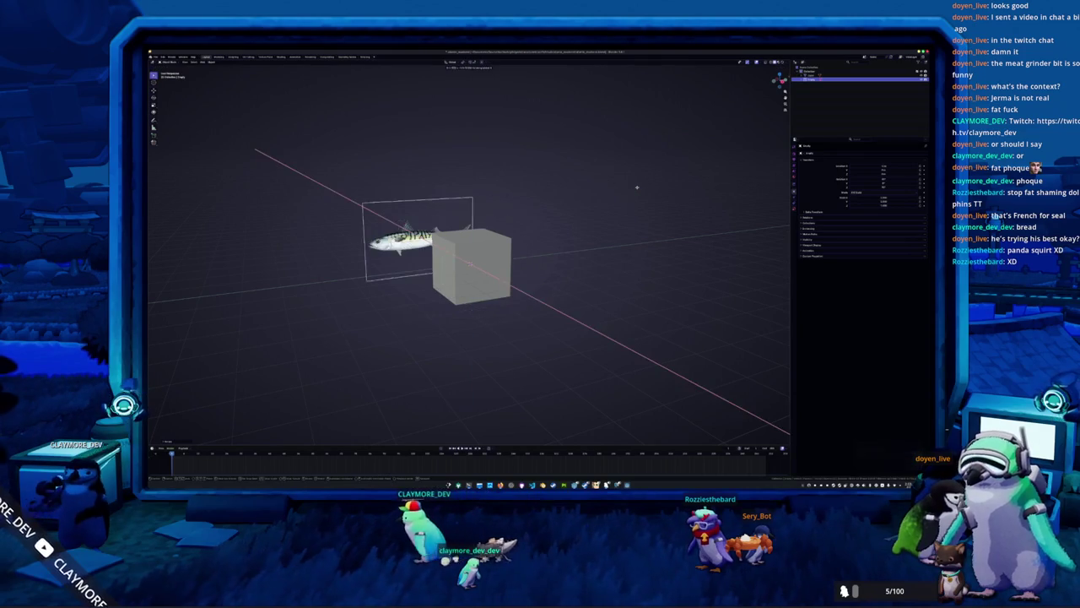
{"action": "key", "text": "KP_1"}
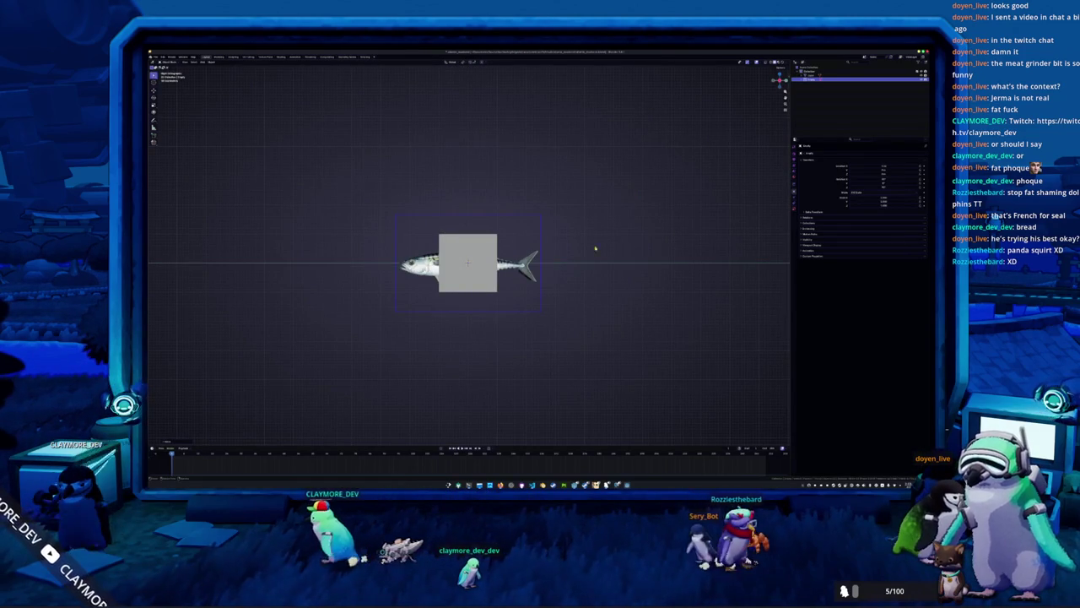
{"action": "scroll", "coordinate": [661, 248], "scroll_direction": "up", "scroll_amount": 2}
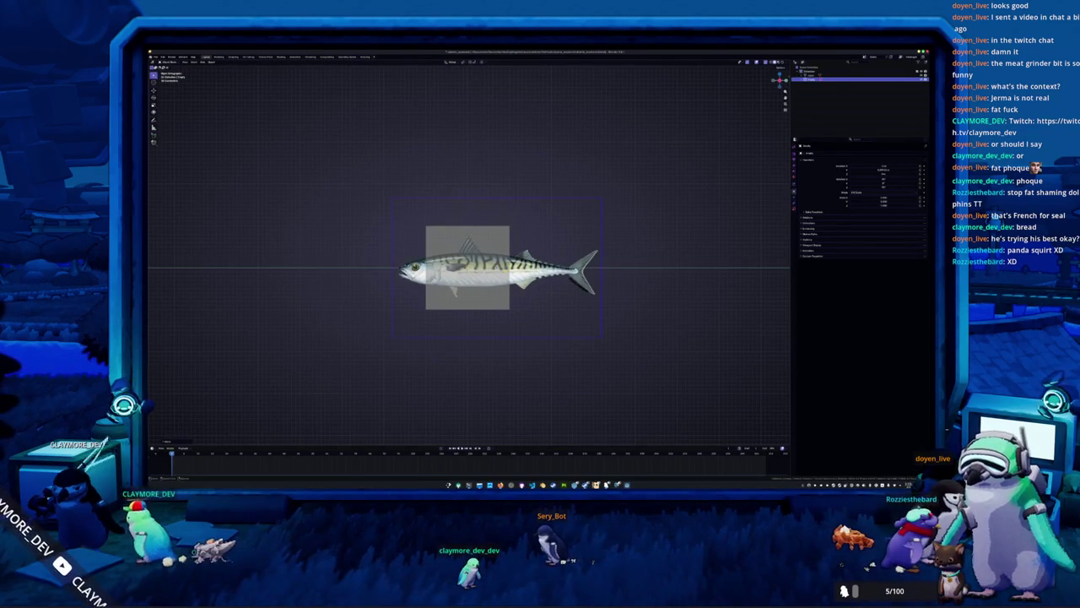
{"action": "left_click", "coordinate": [815, 75]}
{"action": "key", "text": "s"}
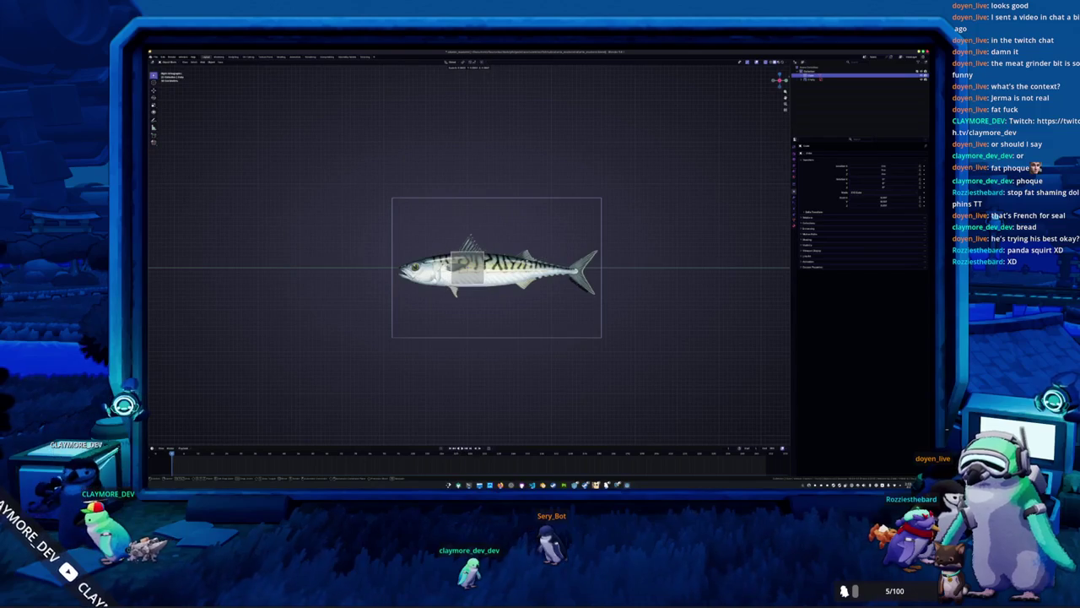
{"action": "middle_click_drag", "start_coordinate": [473, 270], "coordinate": [506, 253]}
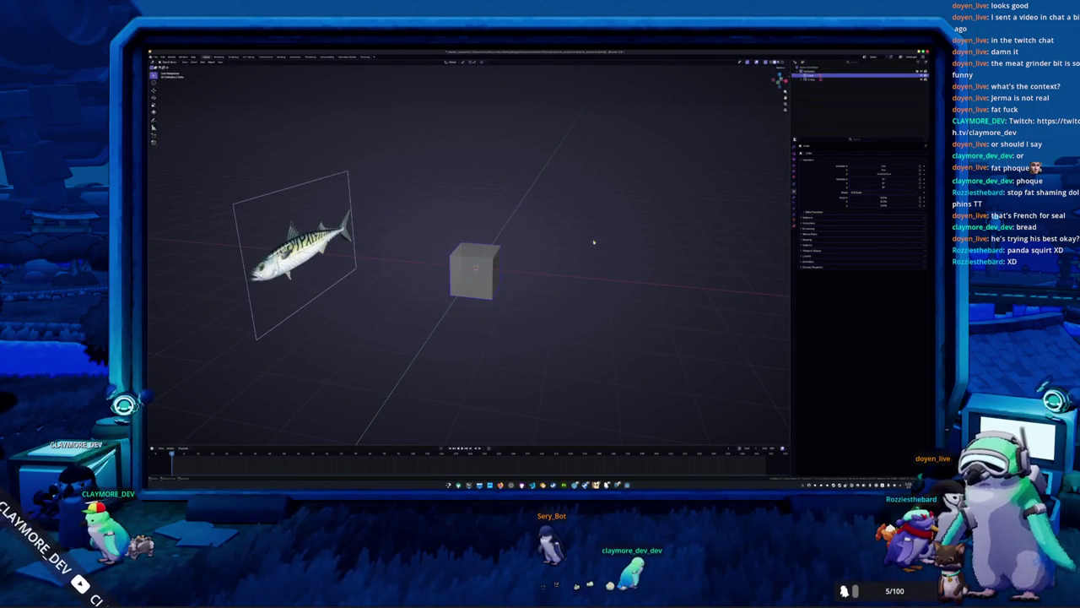
Change the cube's solid shading colour, then set it back to grey.
{"action": "left_click", "coordinate": [782, 62]}
{"action": "left_click", "coordinate": [760, 101]}
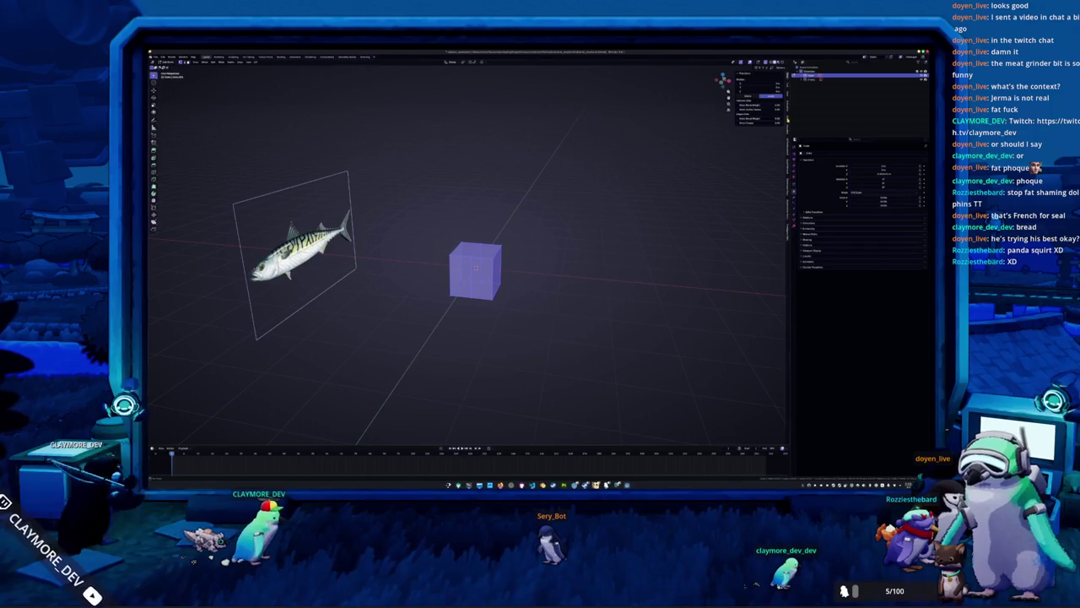
{"action": "left_click", "coordinate": [781, 62]}
{"action": "left_click", "coordinate": [744, 103]}
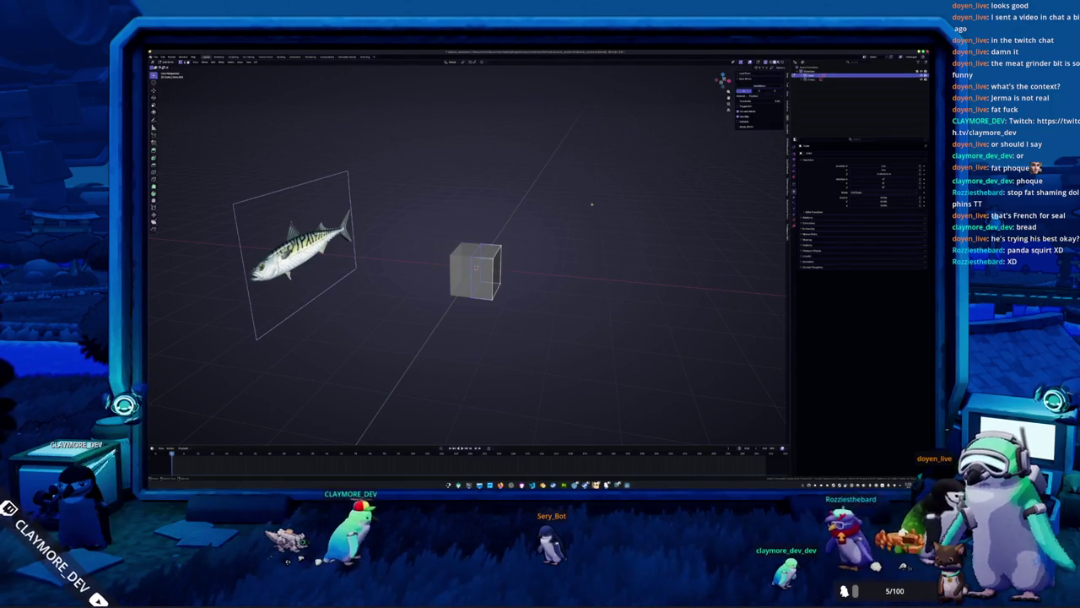
In front view, scale the box along Z to match the fish's body height.
{"action": "key", "text": "KP_1"}
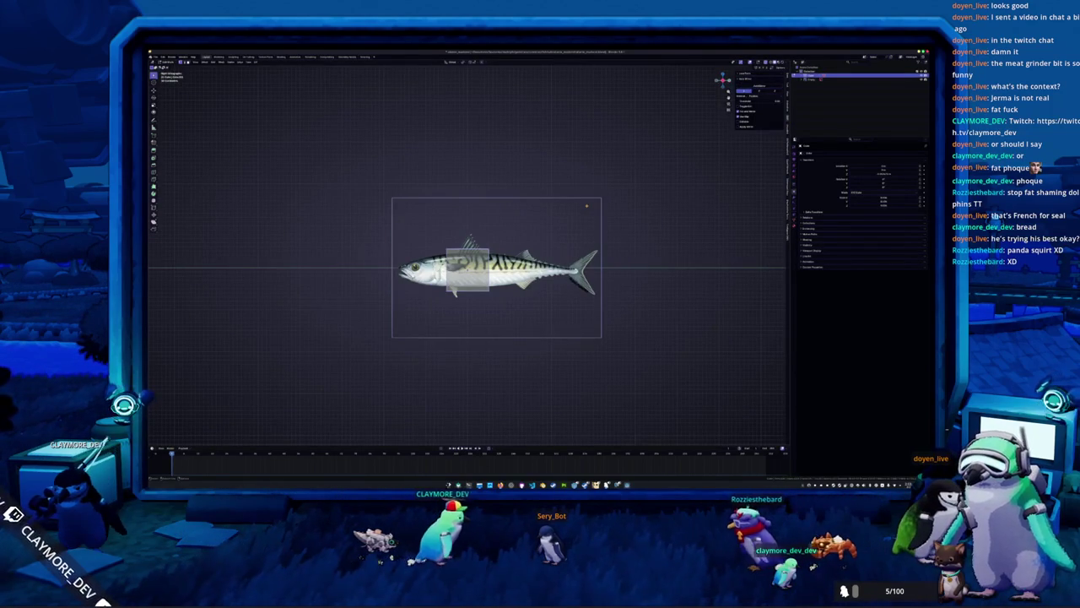
{"action": "scroll", "coordinate": [517, 249], "scroll_direction": "up", "scroll_amount": 2}
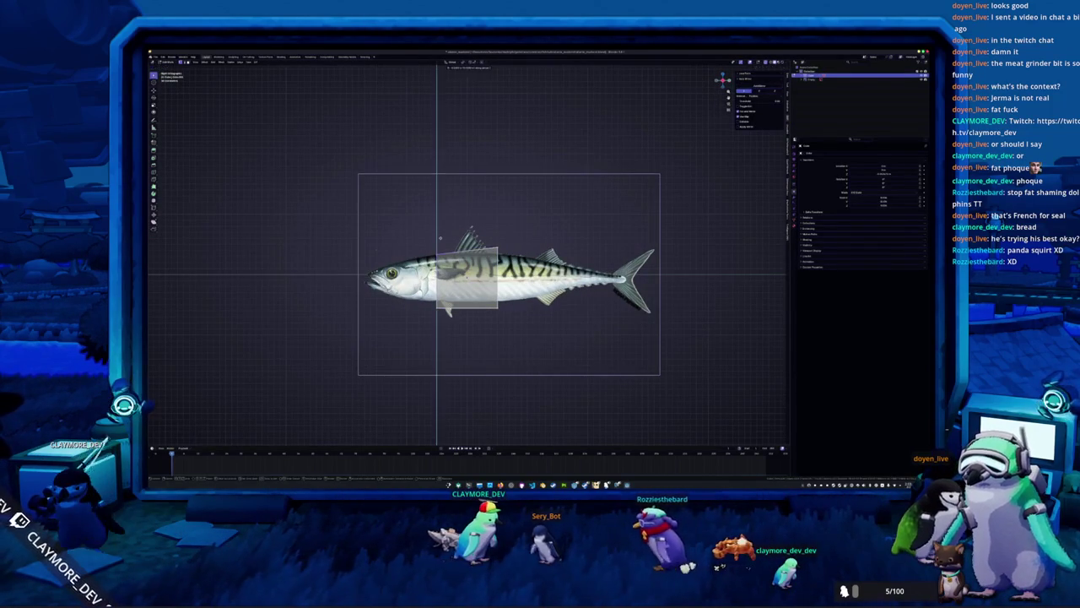
{"action": "key", "text": "s"}
{"action": "key", "text": "z"}
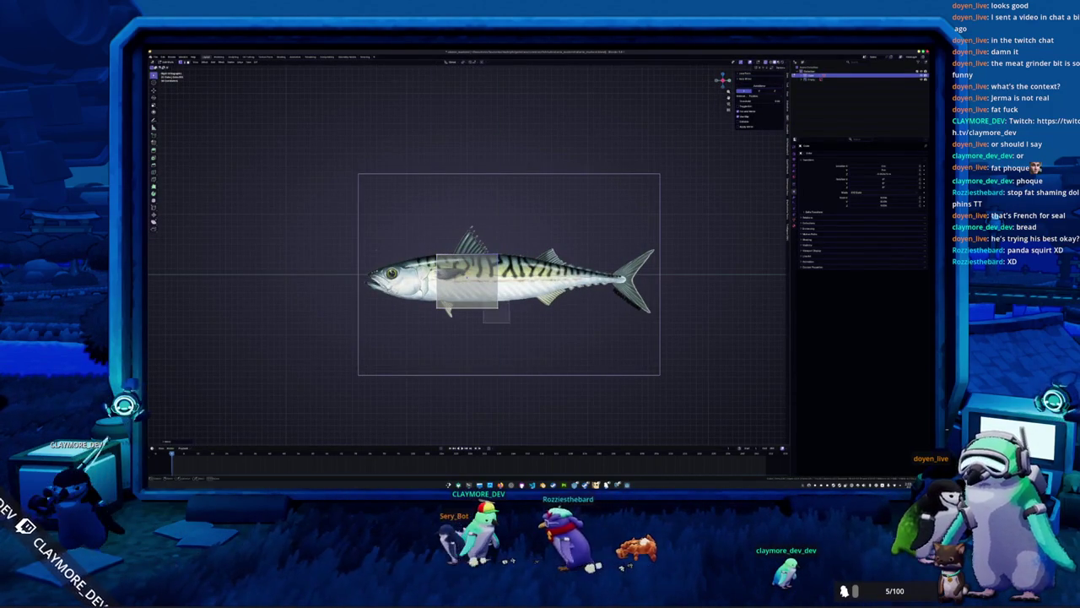
{"action": "key", "text": "Escape"}
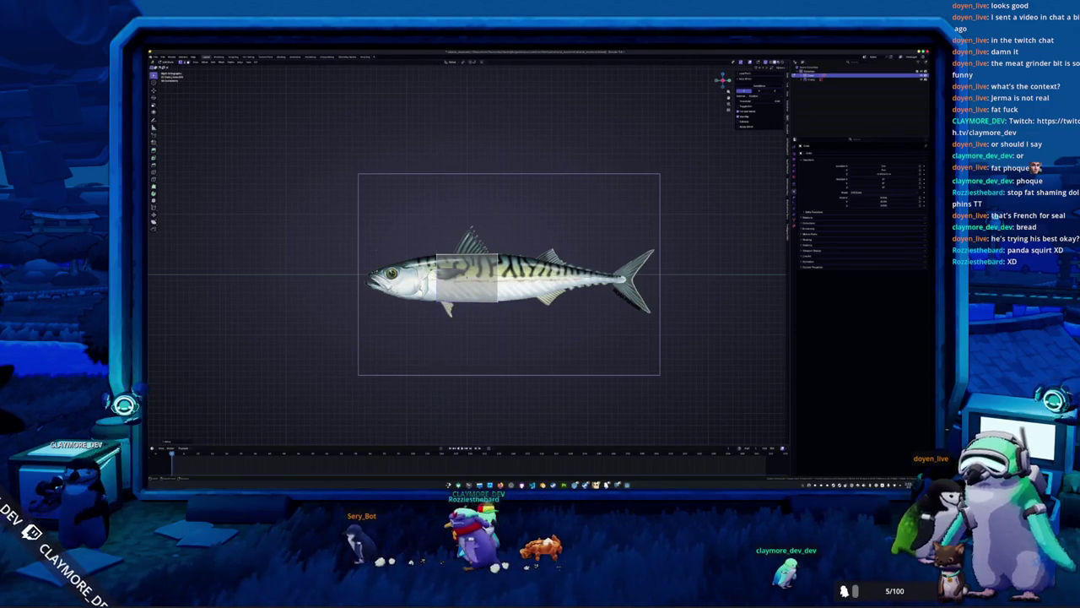
{"action": "key", "text": "s"}
{"action": "key", "text": "y"}
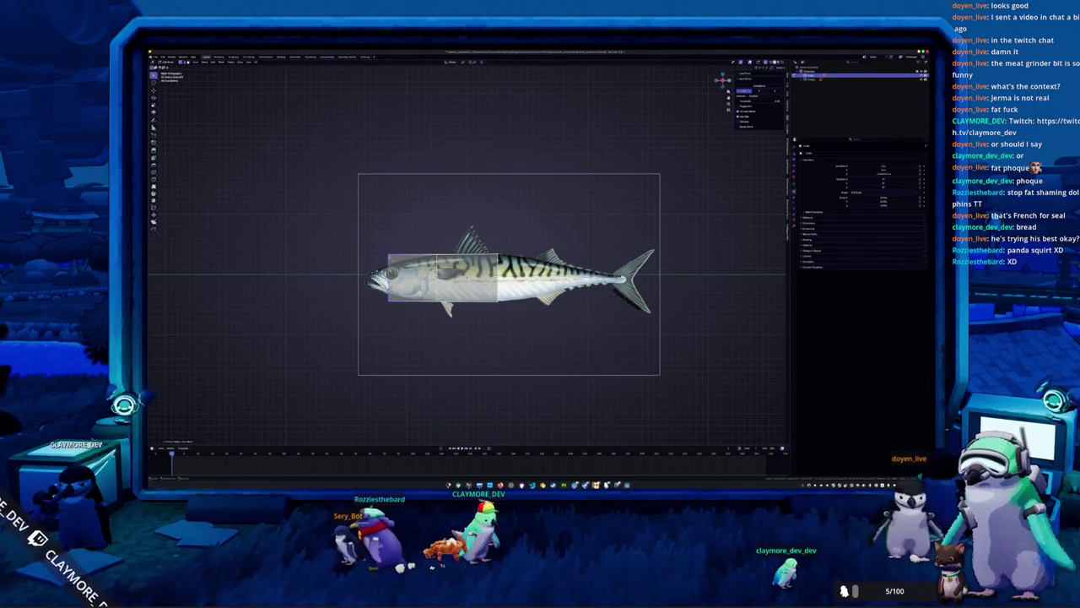
{"action": "key", "text": "z"}
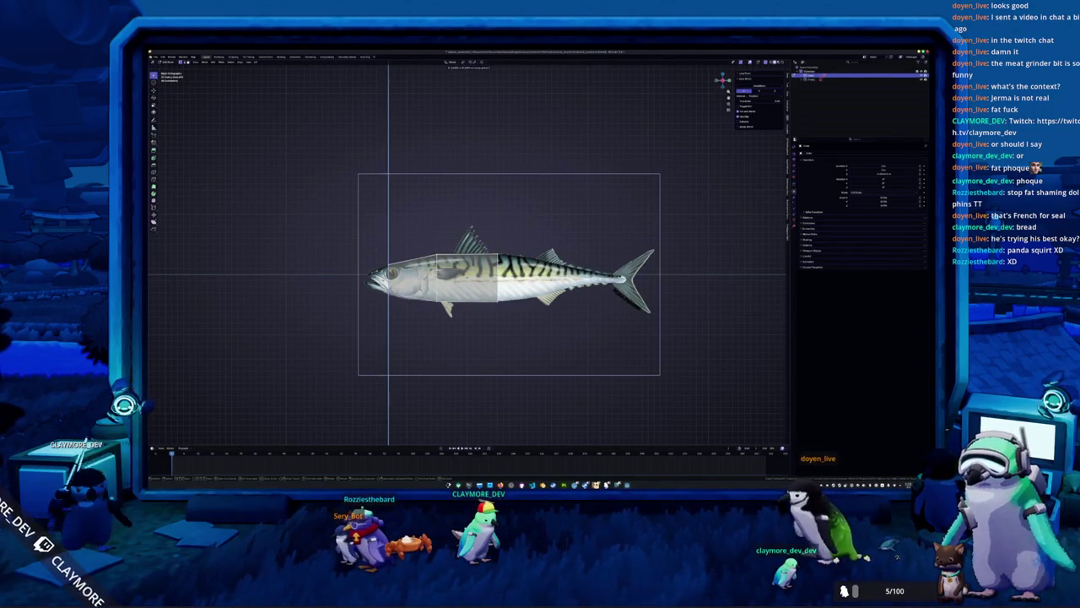
{"action": "left_click", "coordinate": [460, 310]}
Stretch the box along Y to span the mackerel from gills to tail base.
{"action": "key", "text": "s"}
{"action": "key", "text": "y"}
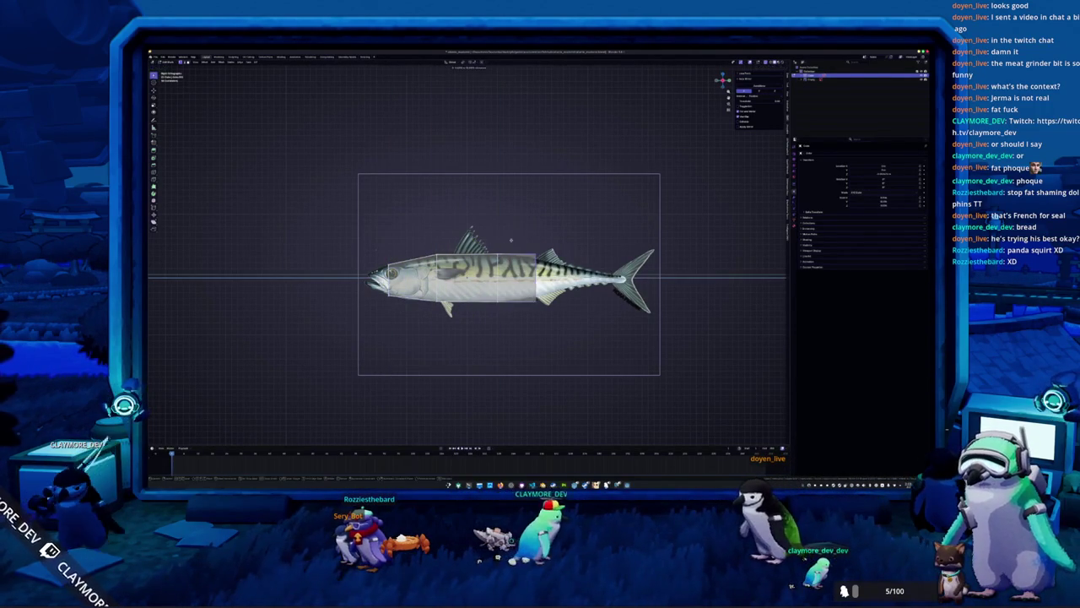
{"action": "left_click", "coordinate": [512, 240]}
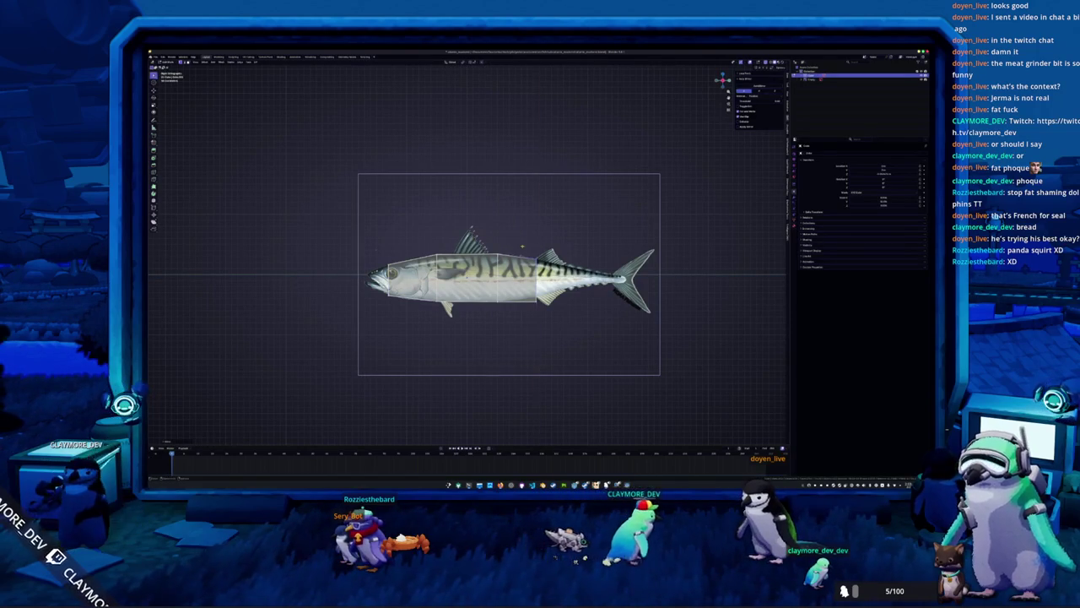
{"action": "key", "text": "s"}
{"action": "key", "text": "y"}
{"action": "key", "text": "z"}
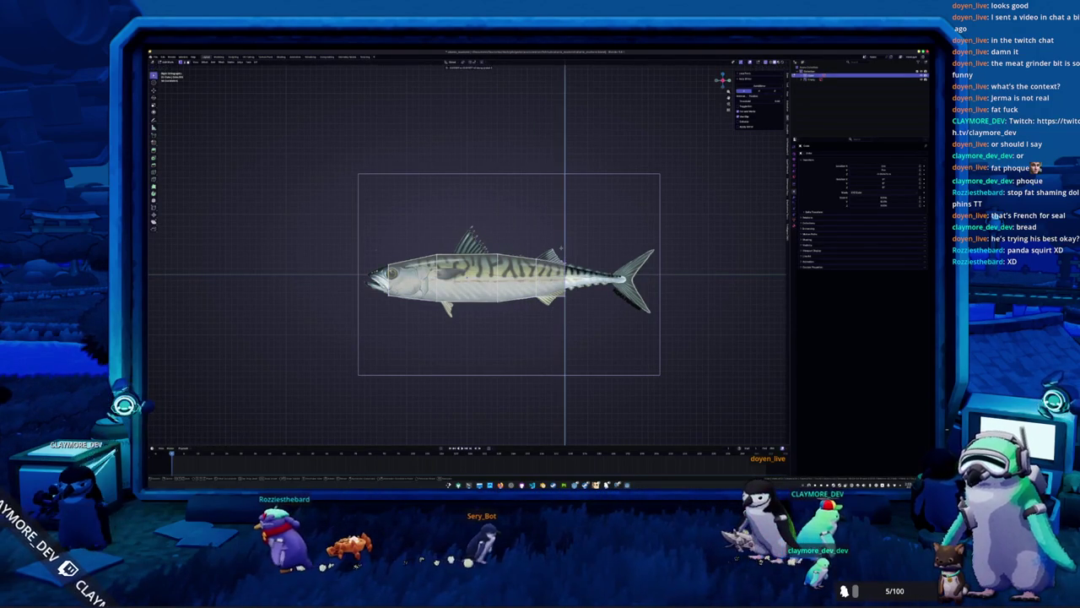
{"action": "key", "text": "Return"}
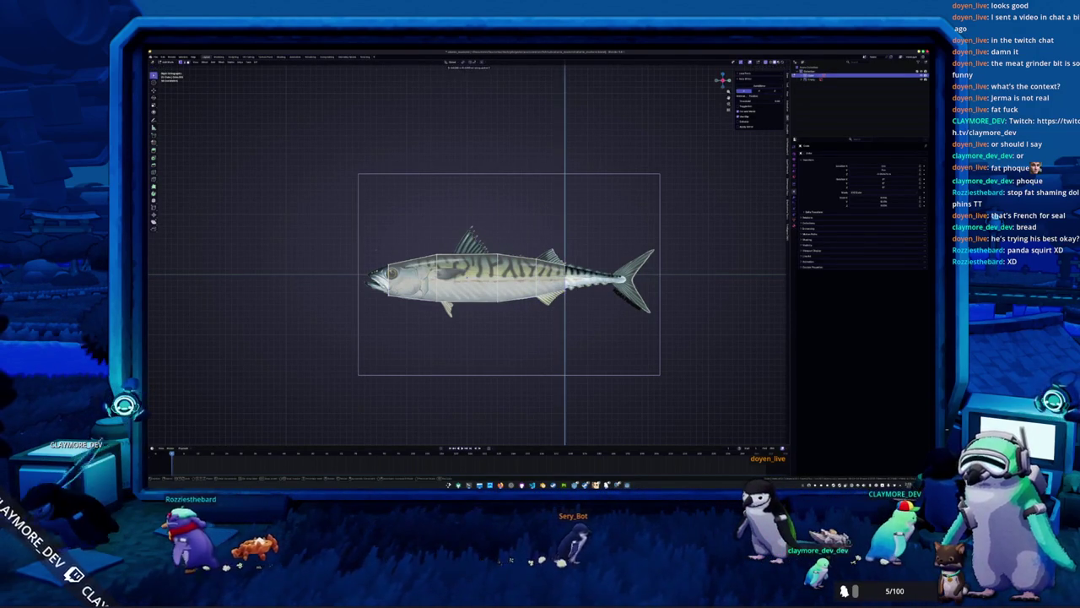
{"action": "scroll", "coordinate": [506, 275], "scroll_direction": "up", "scroll_amount": 2}
{"action": "scroll", "coordinate": [506, 274], "scroll_direction": "up", "scroll_amount": 2}
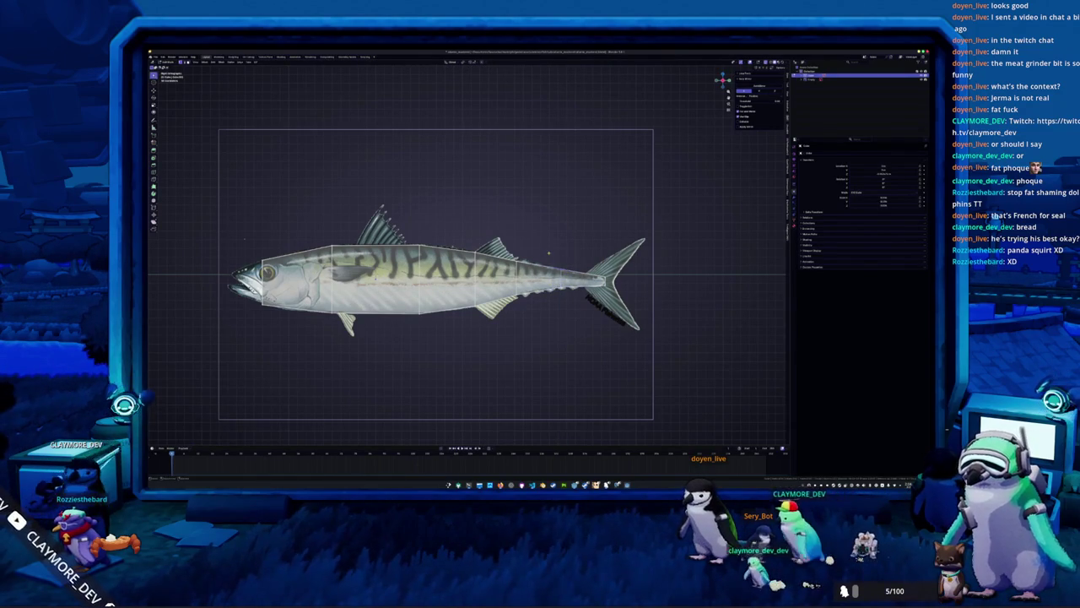
Frame the mackerel and box-select the mesh vertices above the fish's back.
{"action": "scroll", "coordinate": [211, 165], "scroll_direction": "up", "scroll_amount": 1}
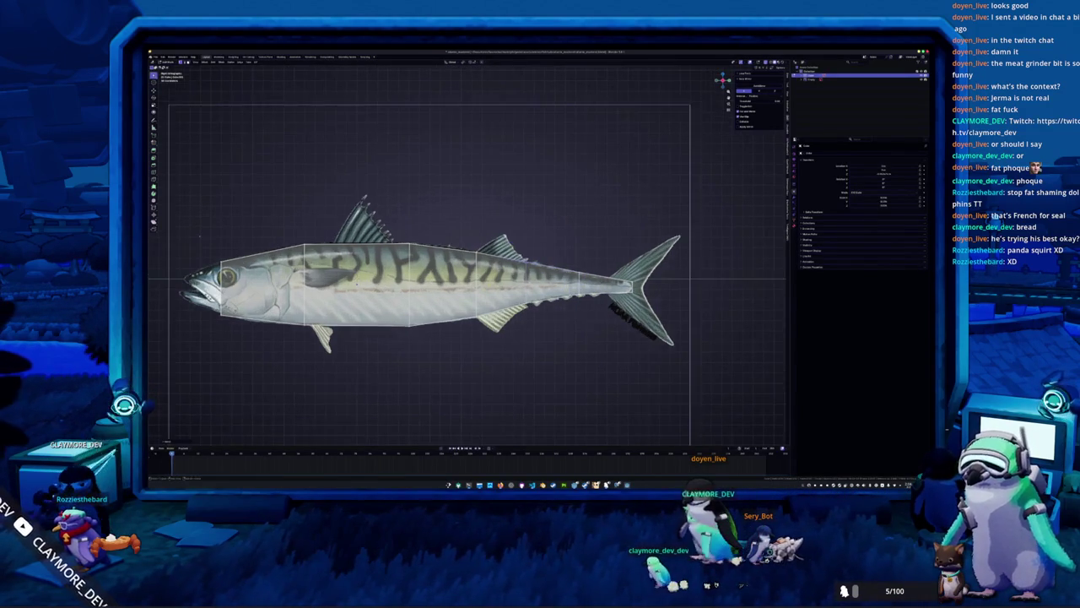
{"action": "scroll", "coordinate": [211, 165], "scroll_direction": "up", "scroll_amount": 1}
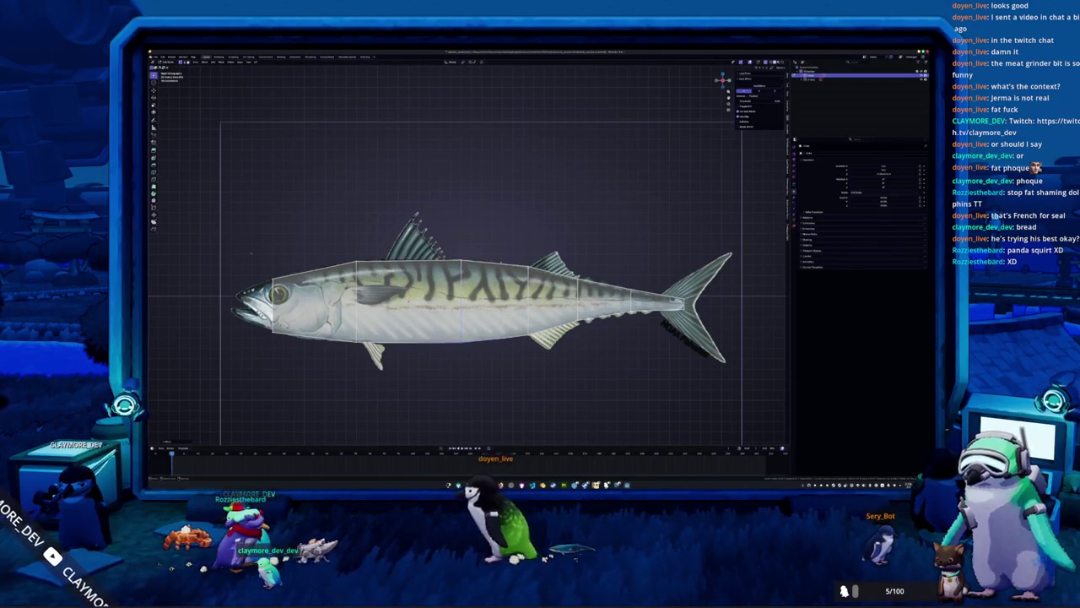
{"action": "scroll", "coordinate": [688, 255], "scroll_direction": "up", "scroll_amount": 1}
{"action": "scroll", "coordinate": [689, 255], "scroll_direction": "up", "scroll_amount": 1}
{"action": "middle_click_drag", "start_coordinate": [506, 253], "coordinate": [475, 253], "text": "shift"}
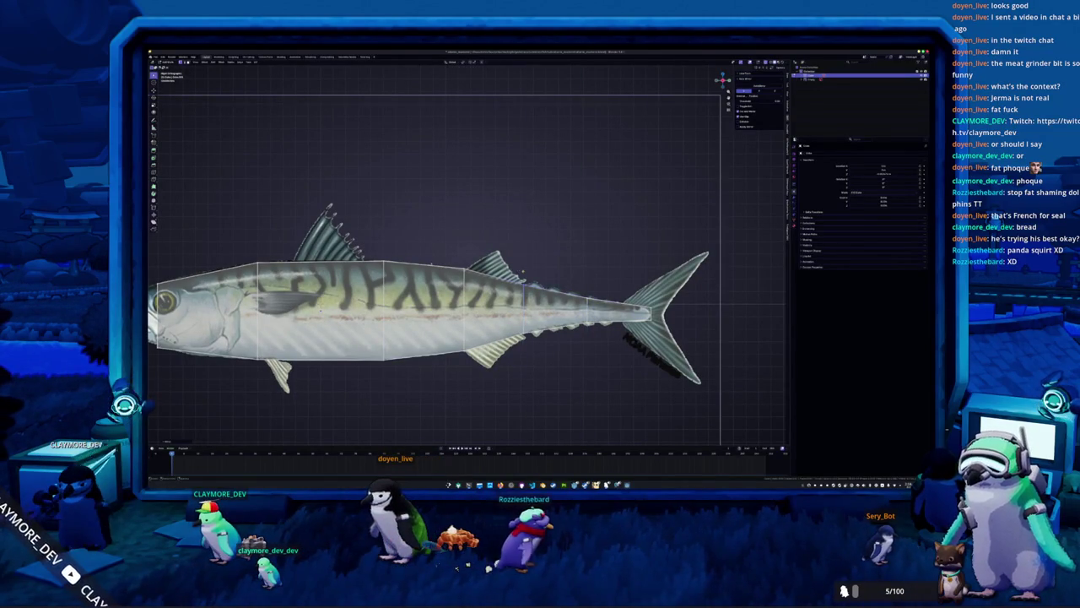
{"action": "scroll", "coordinate": [435, 270], "scroll_direction": "down", "scroll_amount": 2}
{"action": "middle_click_drag", "start_coordinate": [434, 270], "coordinate": [561, 270], "text": "shift"}
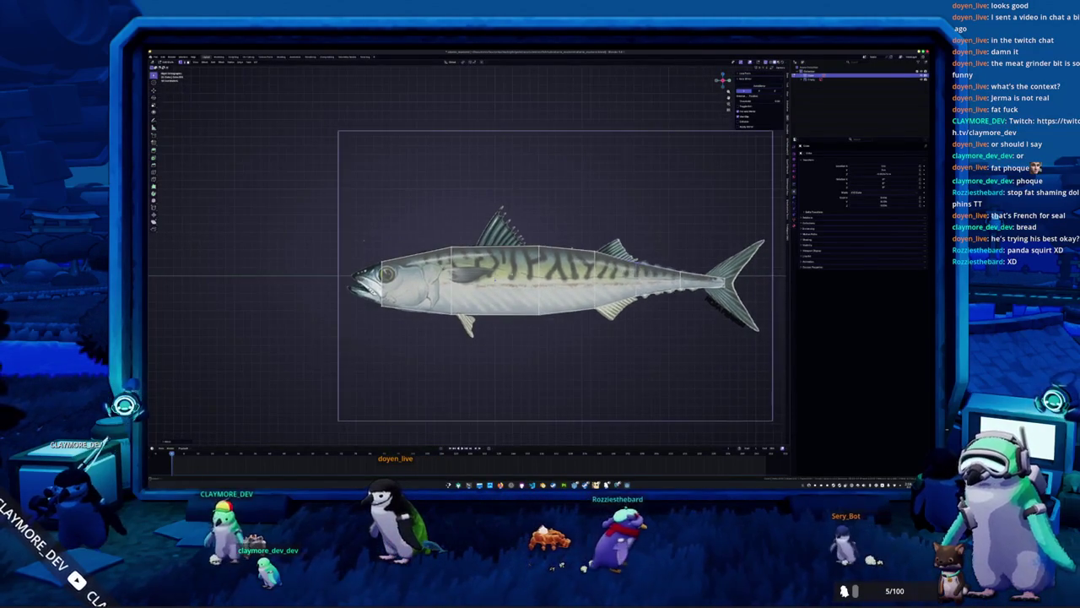
{"action": "middle_click_drag", "start_coordinate": [469, 274], "coordinate": [524, 274], "text": "shift"}
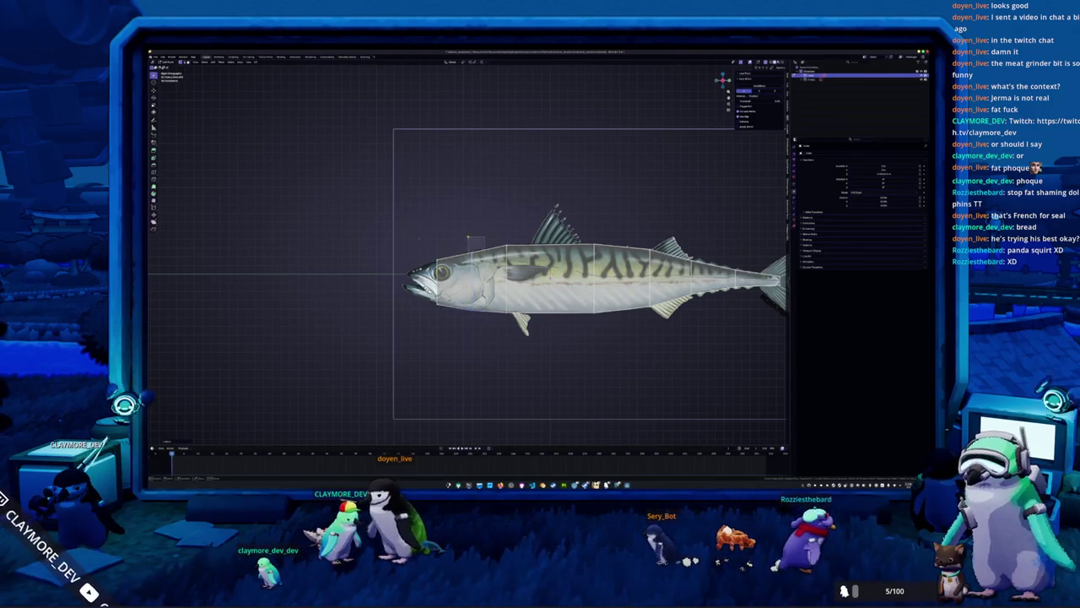
{"action": "left_click_drag", "start_coordinate": [519, 245], "coordinate": [459, 222]}
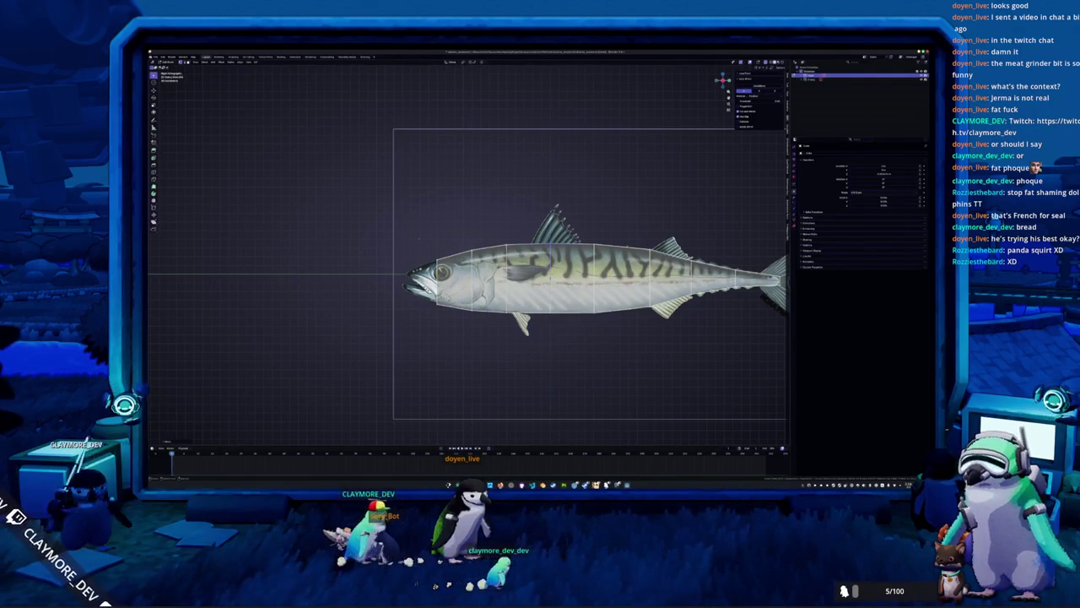
{"action": "middle_click_drag", "start_coordinate": [419, 239], "coordinate": [278, 247], "text": "shift"}
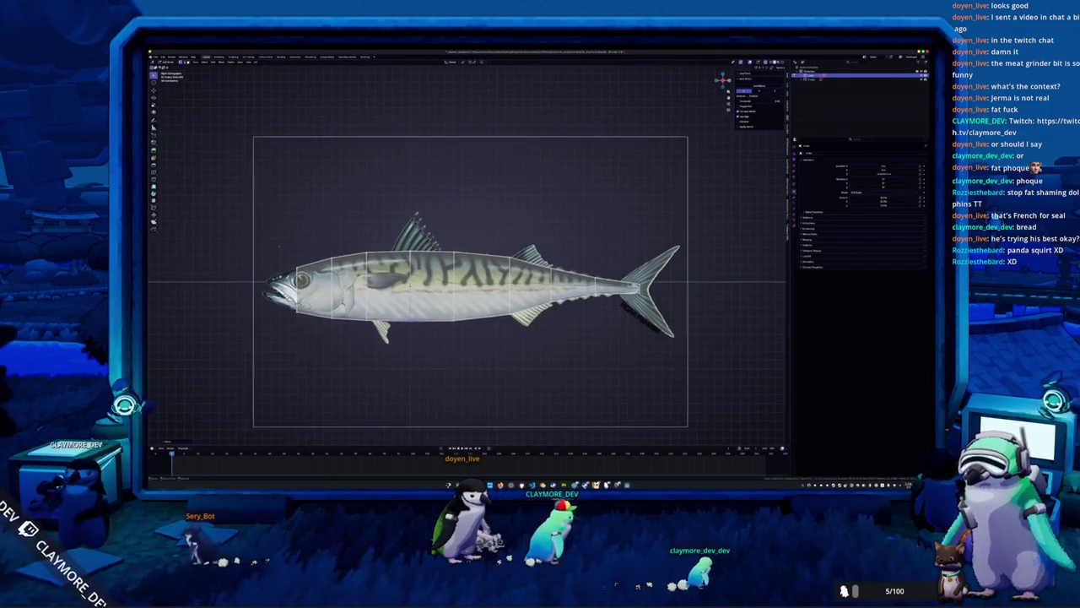
{"action": "scroll", "coordinate": [625, 238], "scroll_direction": "up", "scroll_amount": 1}
{"action": "scroll", "coordinate": [625, 238], "scroll_direction": "up", "scroll_amount": 1}
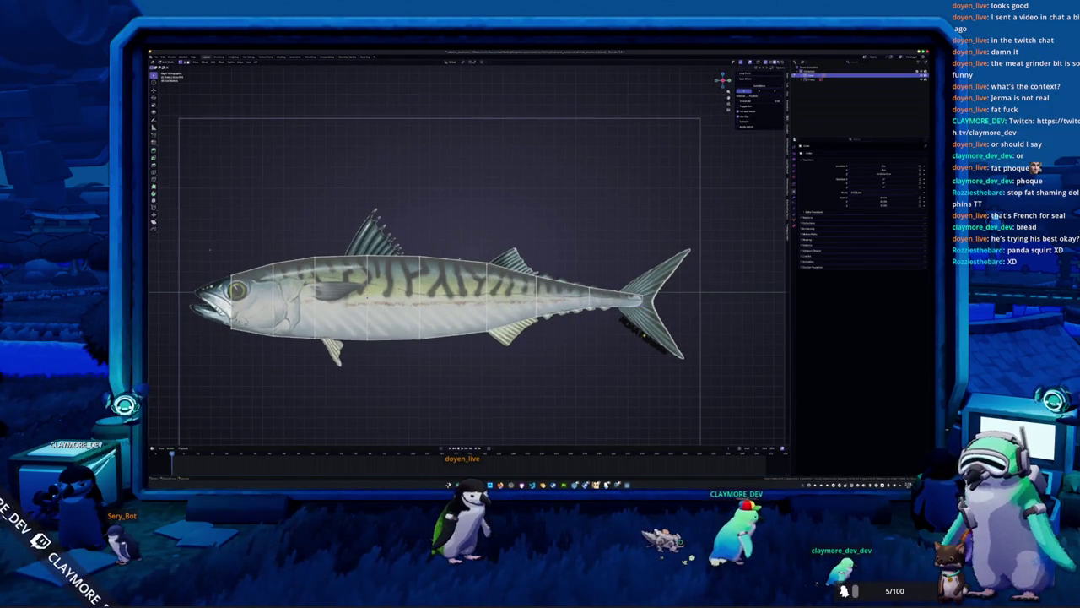
{"action": "scroll", "coordinate": [466, 278], "scroll_direction": "up", "scroll_amount": 1}
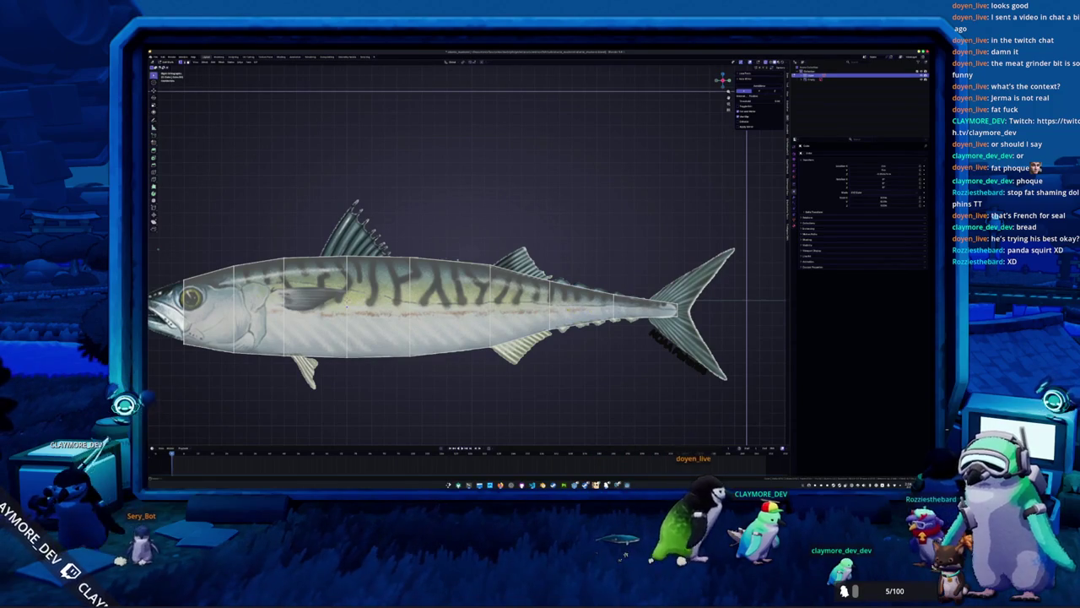
{"action": "scroll", "coordinate": [466, 287], "scroll_direction": "up", "scroll_amount": 1}
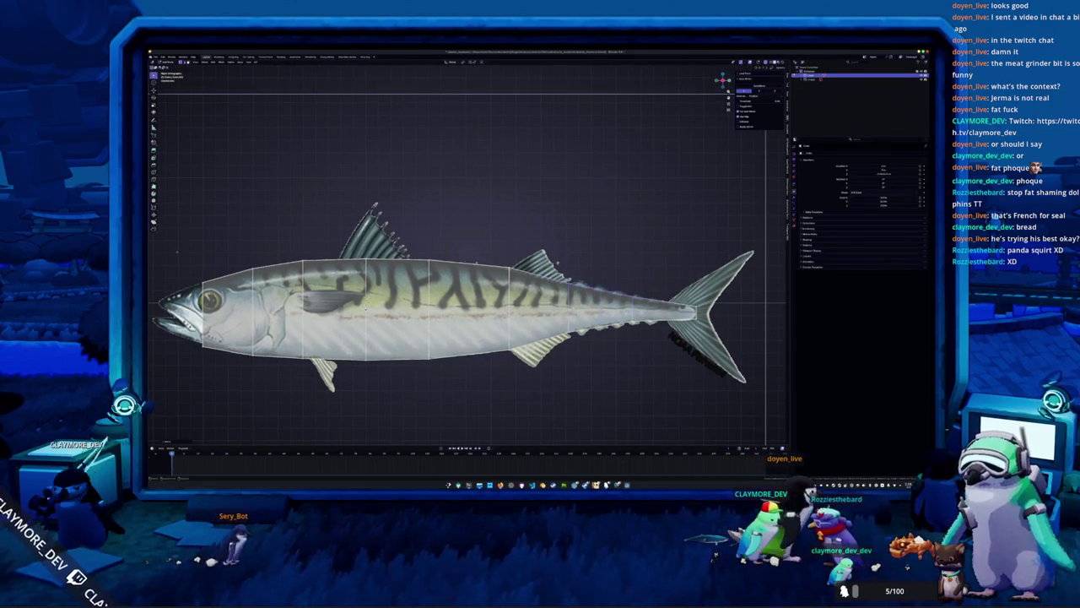
{"action": "key", "text": "g"}
{"action": "key", "text": "z"}
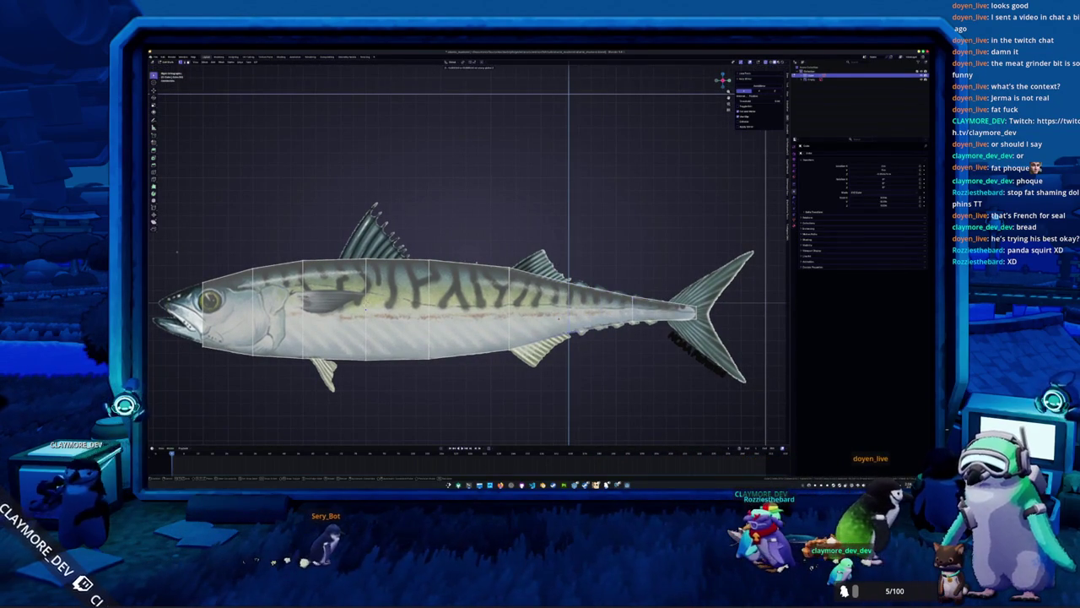
{"action": "key", "text": "Escape"}
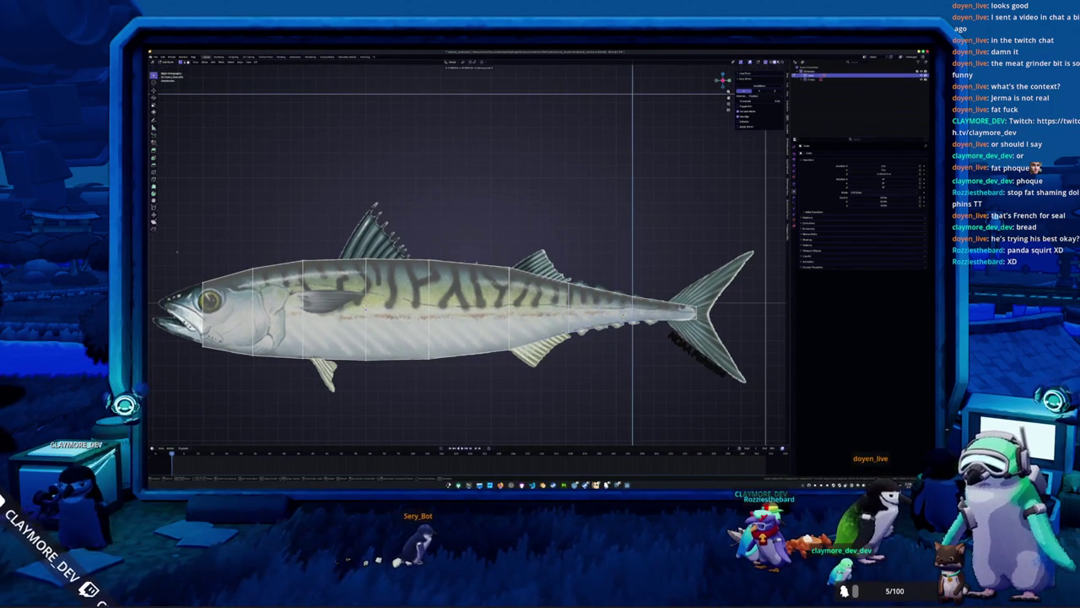
{"action": "key", "text": "ctrl+KP_6"}
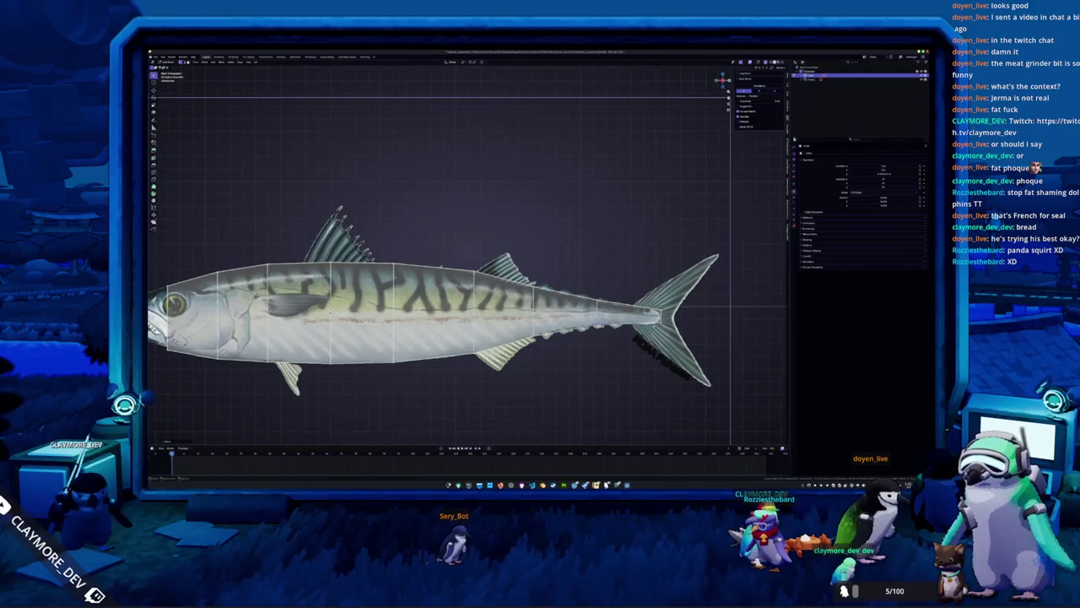
{"action": "key", "text": "g"}
{"action": "key", "text": "z"}
{"action": "key", "text": "Escape"}
{"action": "middle_click_drag", "start_coordinate": [591, 287], "coordinate": [685, 283], "text": "shift"}
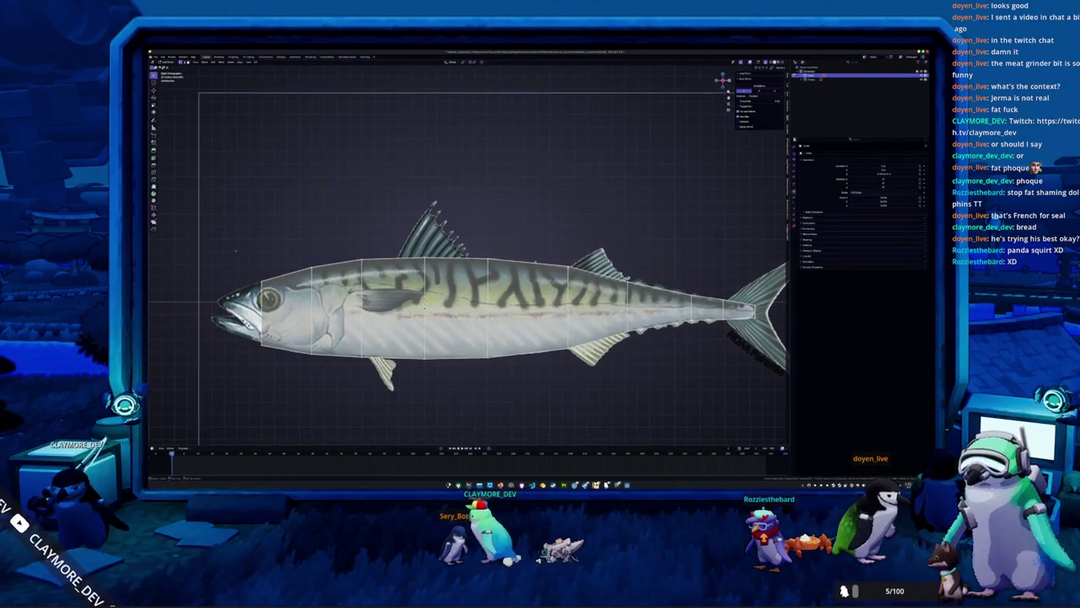
{"action": "key", "text": "g"}
{"action": "key", "text": "z"}
{"action": "key", "text": "Escape"}
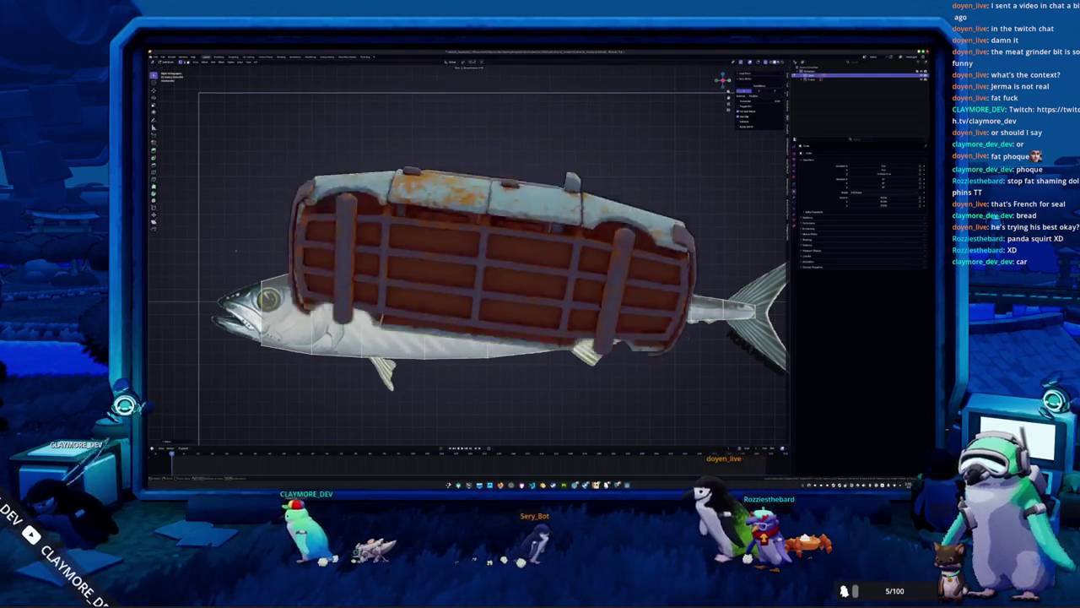
{"action": "key", "text": "g"}
{"action": "key", "text": "z"}
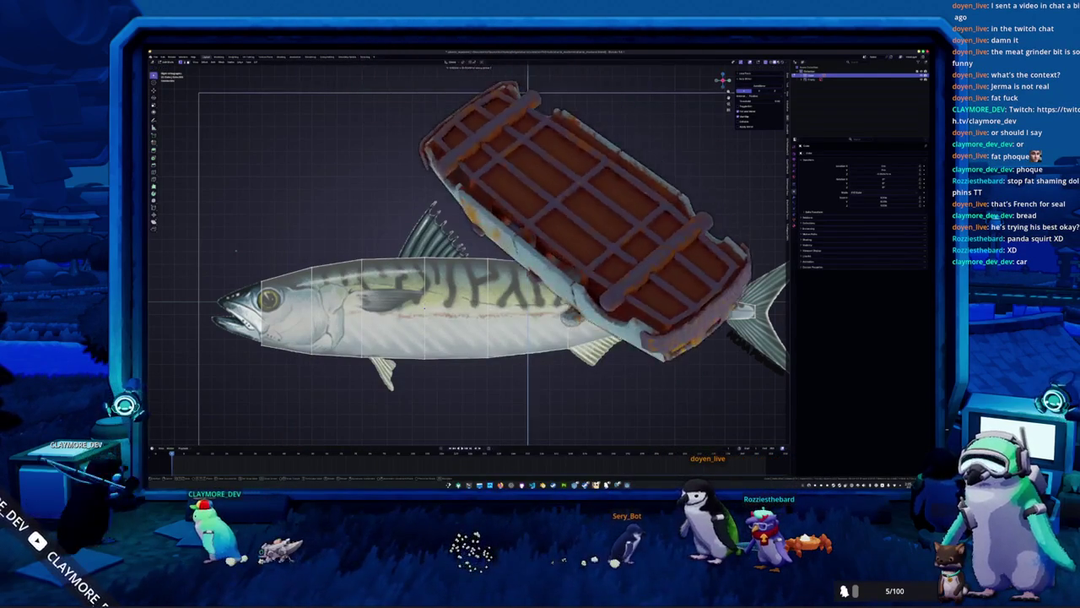
{"action": "key", "text": "Escape"}
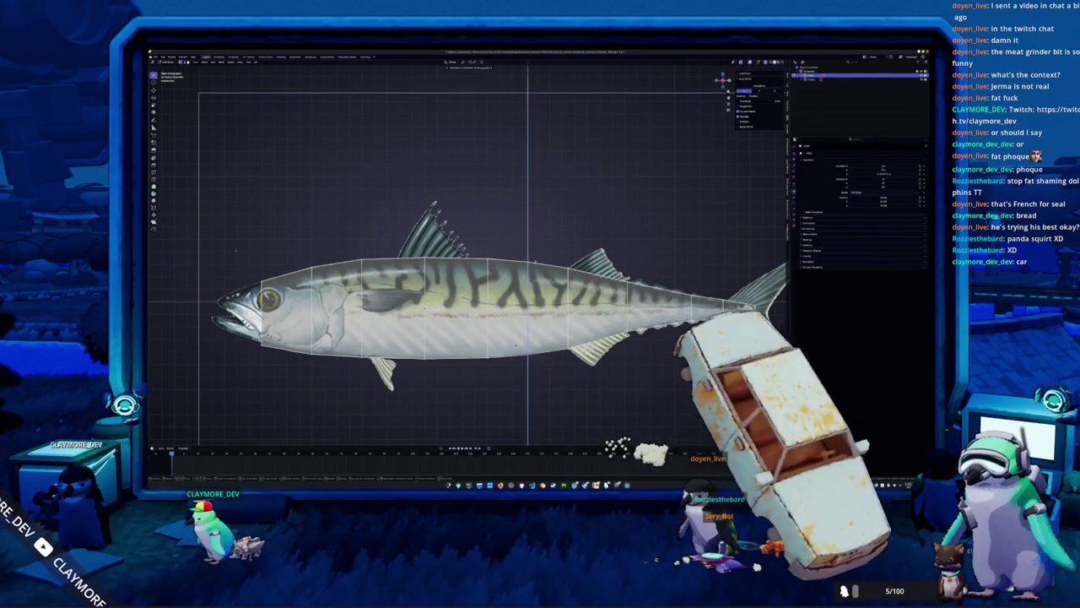
{"action": "middle_click_drag", "start_coordinate": [473, 304], "coordinate": [511, 304], "text": "shift"}
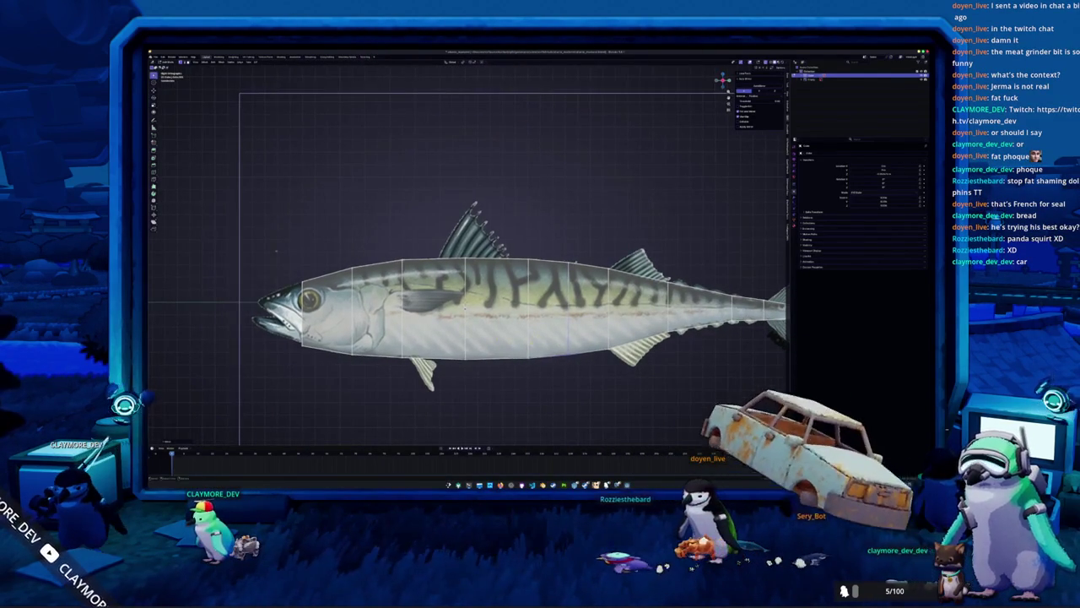
{"action": "scroll", "coordinate": [469, 267], "scroll_direction": "down", "scroll_amount": 1}
{"action": "scroll", "coordinate": [469, 267], "scroll_direction": "down", "scroll_amount": 1}
{"action": "scroll", "coordinate": [470, 267], "scroll_direction": "down", "scroll_amount": 1}
{"action": "scroll", "coordinate": [470, 266], "scroll_direction": "up", "scroll_amount": 1}
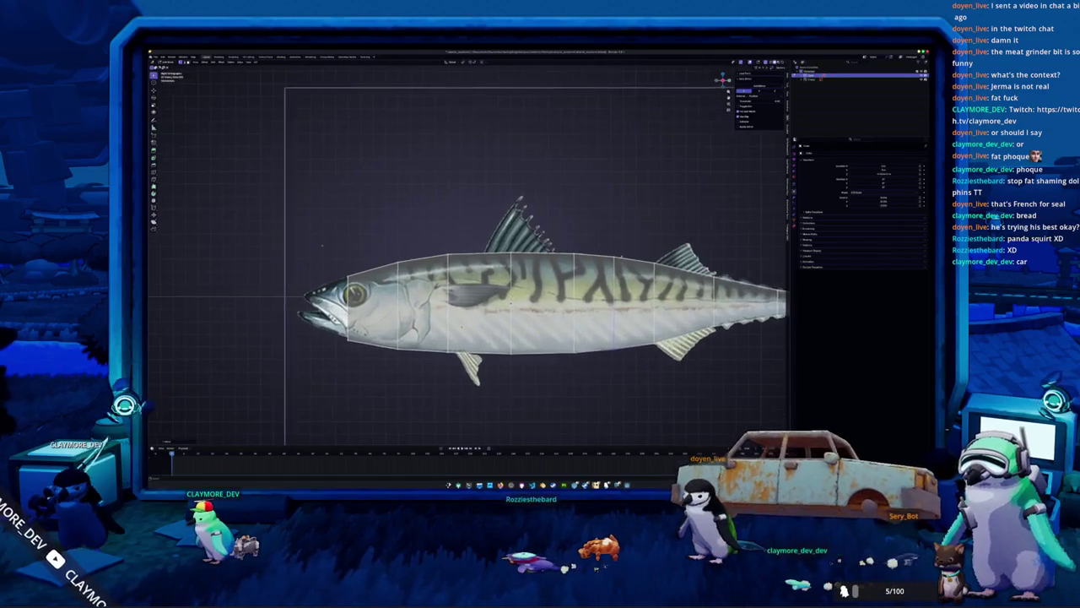
{"action": "scroll", "coordinate": [469, 267], "scroll_direction": "up", "scroll_amount": 1}
{"action": "scroll", "coordinate": [470, 266], "scroll_direction": "up", "scroll_amount": 1}
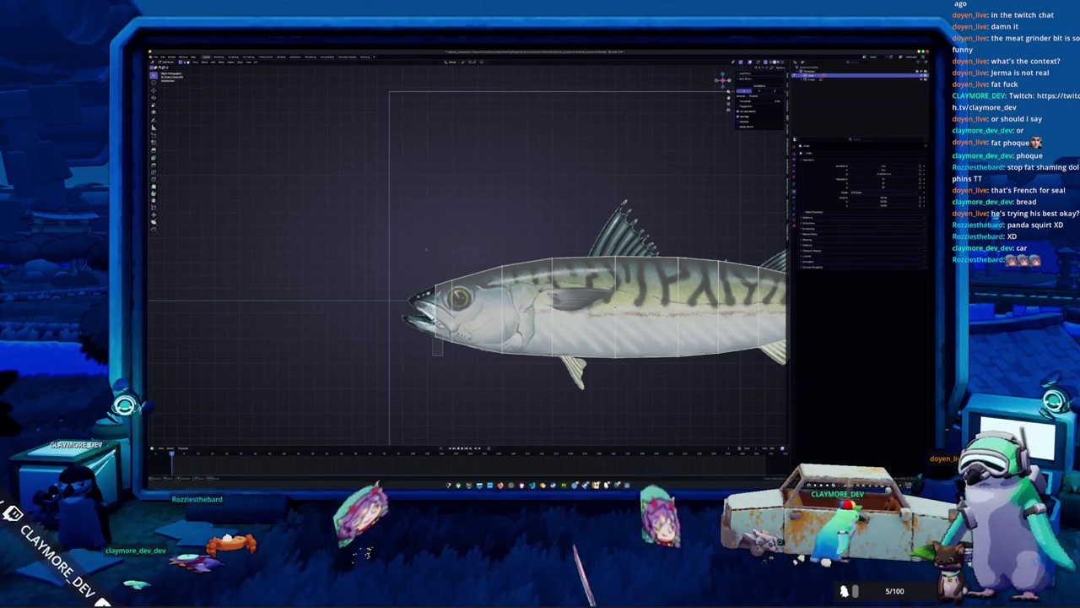
{"action": "scroll", "coordinate": [426, 248], "scroll_direction": "down", "scroll_amount": 3}
Zoom to the head and move the lower jaw down along Z to open the mouth.
{"action": "middle_click_drag", "start_coordinate": [426, 248], "coordinate": [486, 321], "text": "shift"}
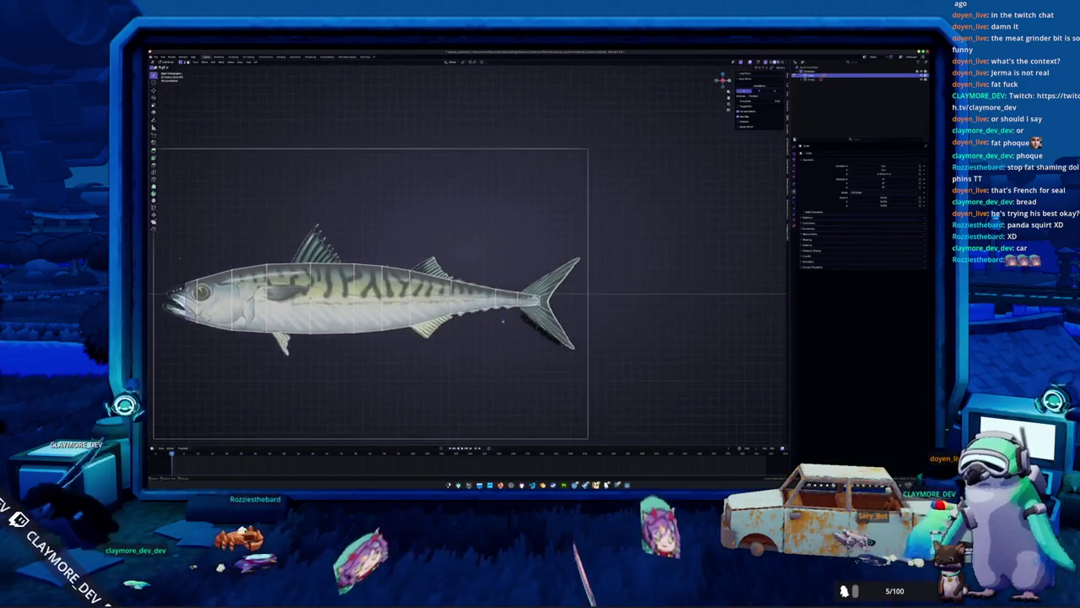
{"action": "scroll", "coordinate": [486, 321], "scroll_direction": "up", "scroll_amount": 5}
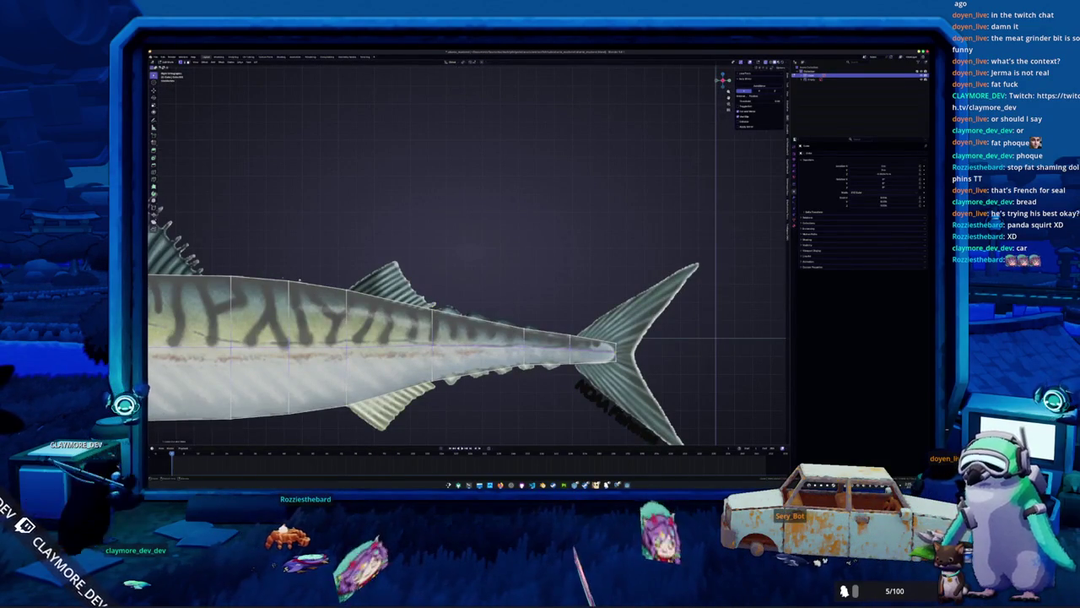
{"action": "scroll", "coordinate": [473, 253], "scroll_direction": "down", "scroll_amount": 1}
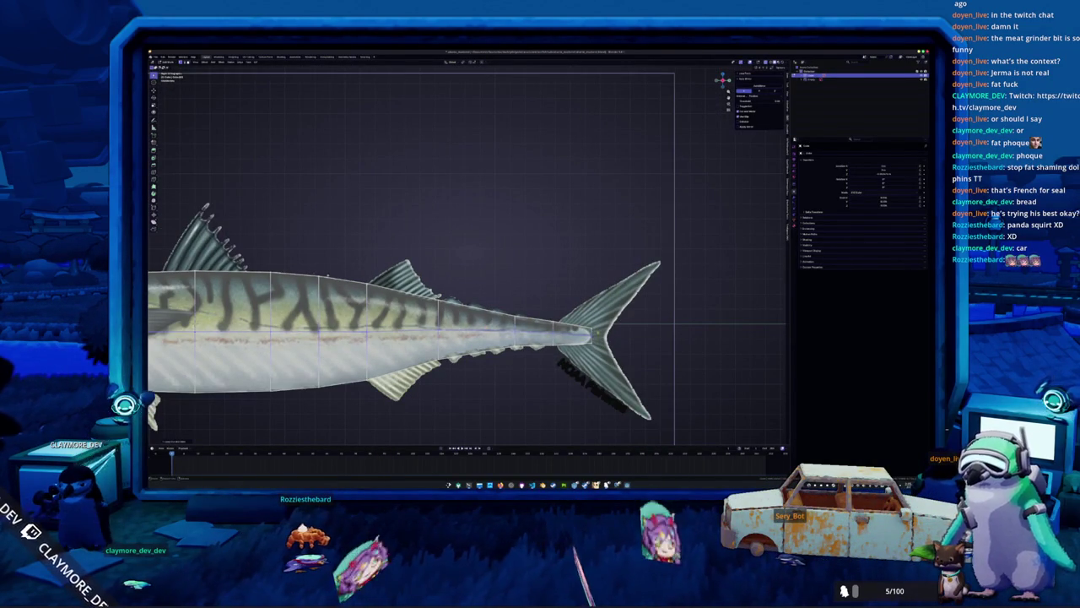
{"action": "scroll", "coordinate": [468, 257], "scroll_direction": "down", "scroll_amount": 3}
{"action": "middle_click_drag", "start_coordinate": [426, 257], "coordinate": [583, 257], "text": "shift"}
{"action": "scroll", "coordinate": [468, 258], "scroll_direction": "up", "scroll_amount": 2}
{"action": "scroll", "coordinate": [469, 258], "scroll_direction": "up", "scroll_amount": 2}
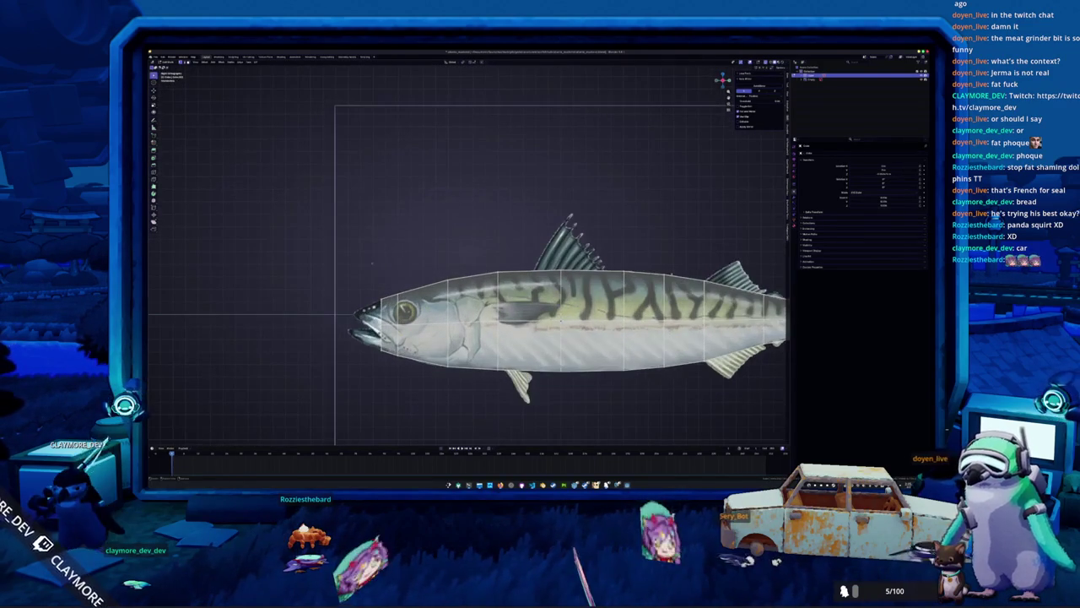
{"action": "key", "text": "g"}
{"action": "key", "text": "z"}
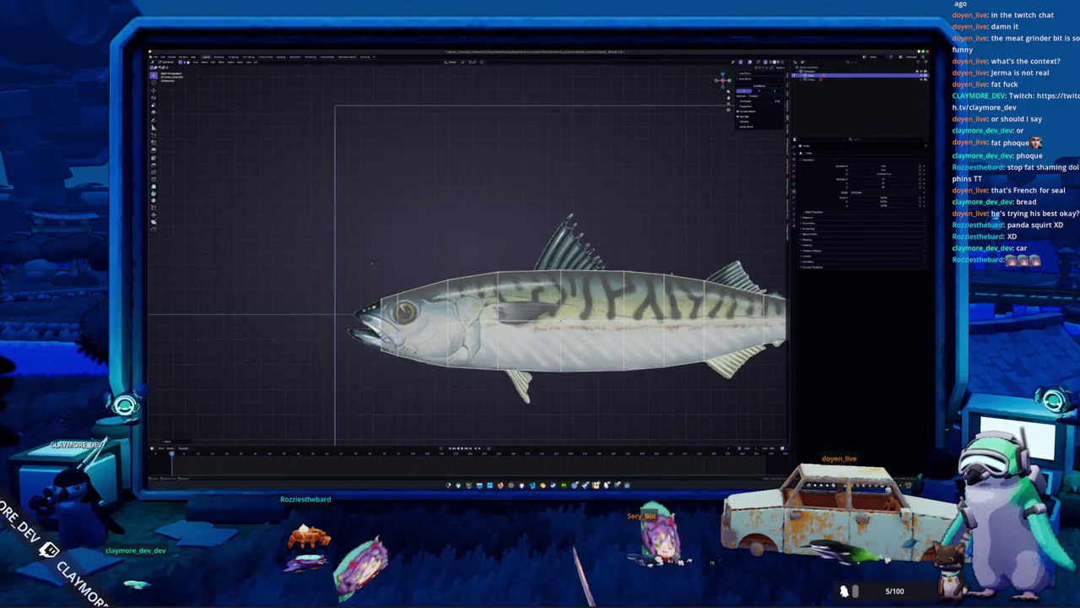
{"action": "key", "text": "g"}
{"action": "key", "text": "z"}
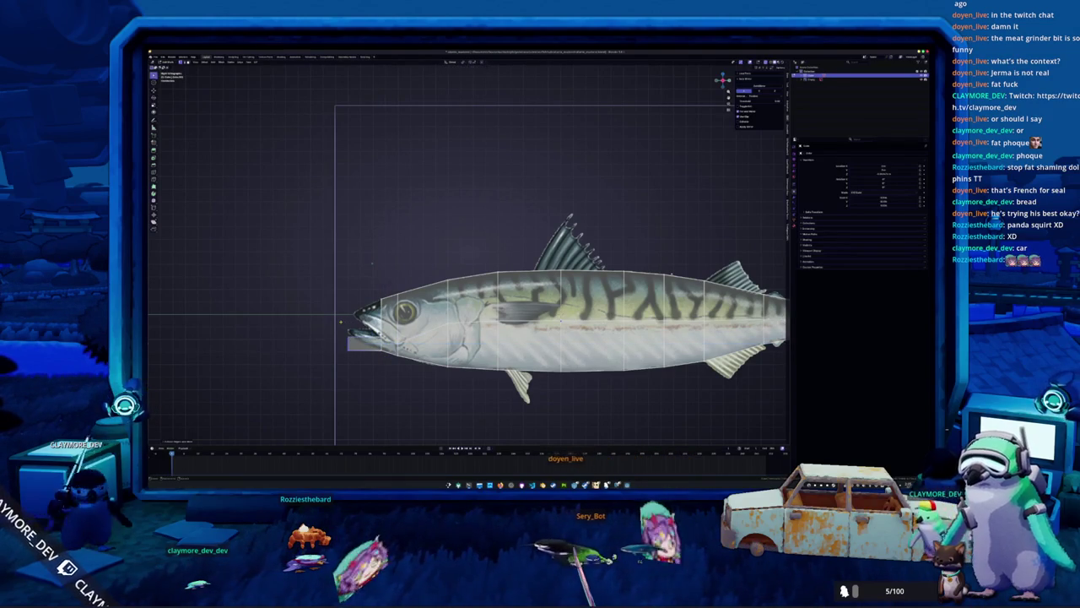
{"action": "key", "text": "Return"}
Fine-tune the jaw, then select the mouth vertices and shift them along Z.
{"action": "key", "text": "g"}
{"action": "key", "text": "z"}
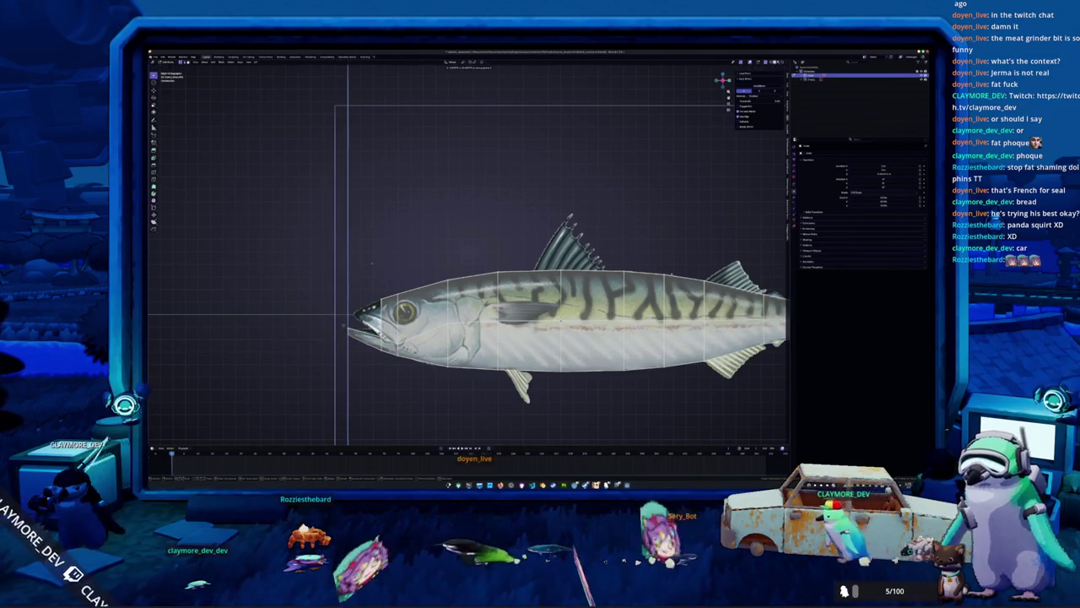
{"action": "key", "text": "Return"}
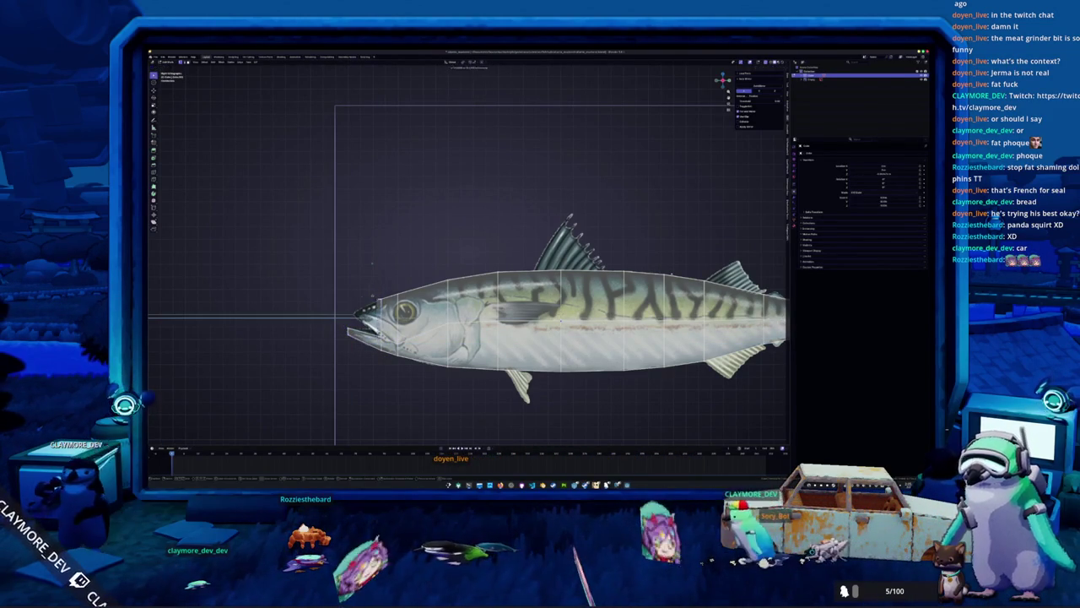
{"action": "left_click", "coordinate": [368, 316]}
{"action": "key", "text": "g"}
{"action": "key", "text": "z"}
{"action": "key", "text": "Return"}
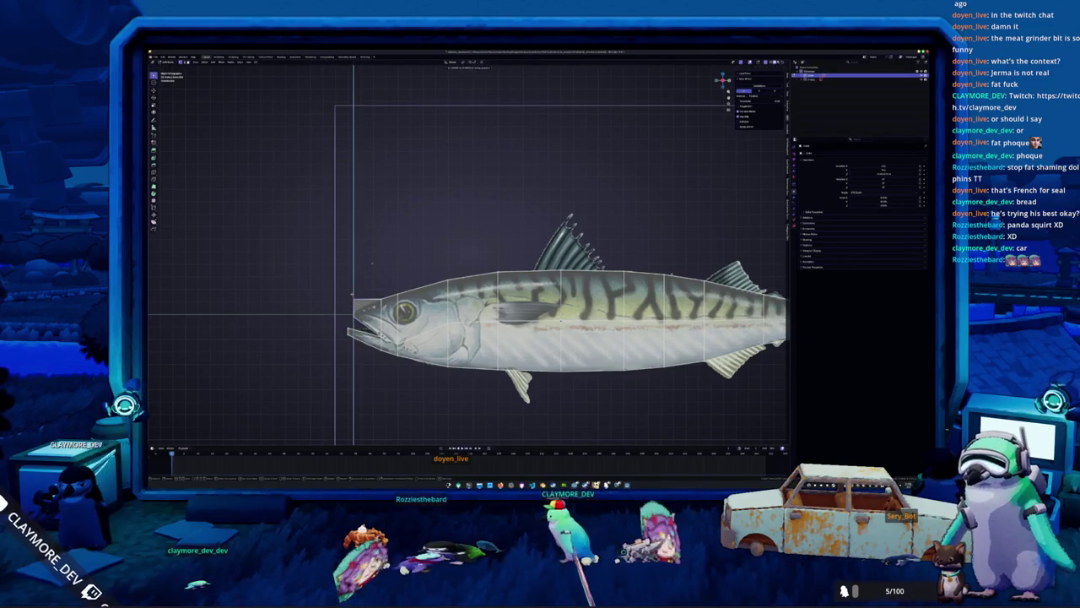
{"action": "scroll", "coordinate": [371, 263], "scroll_direction": "up", "scroll_amount": 1}
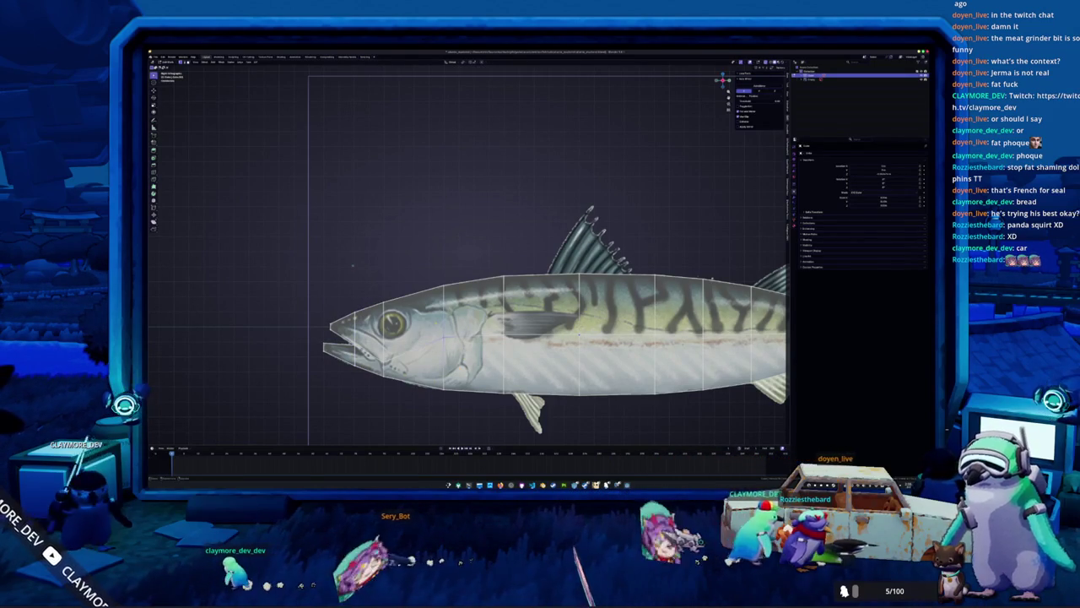
{"action": "middle_click_drag", "start_coordinate": [540, 338], "coordinate": [466, 330], "text": "shift"}
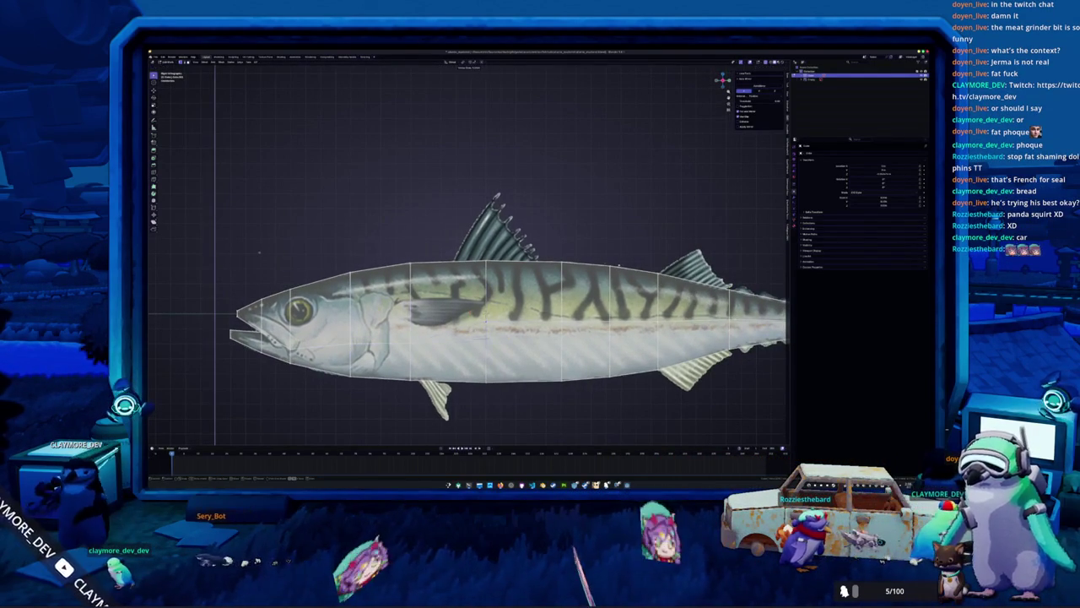
{"action": "middle_click_drag", "start_coordinate": [540, 338], "coordinate": [473, 333], "text": "shift"}
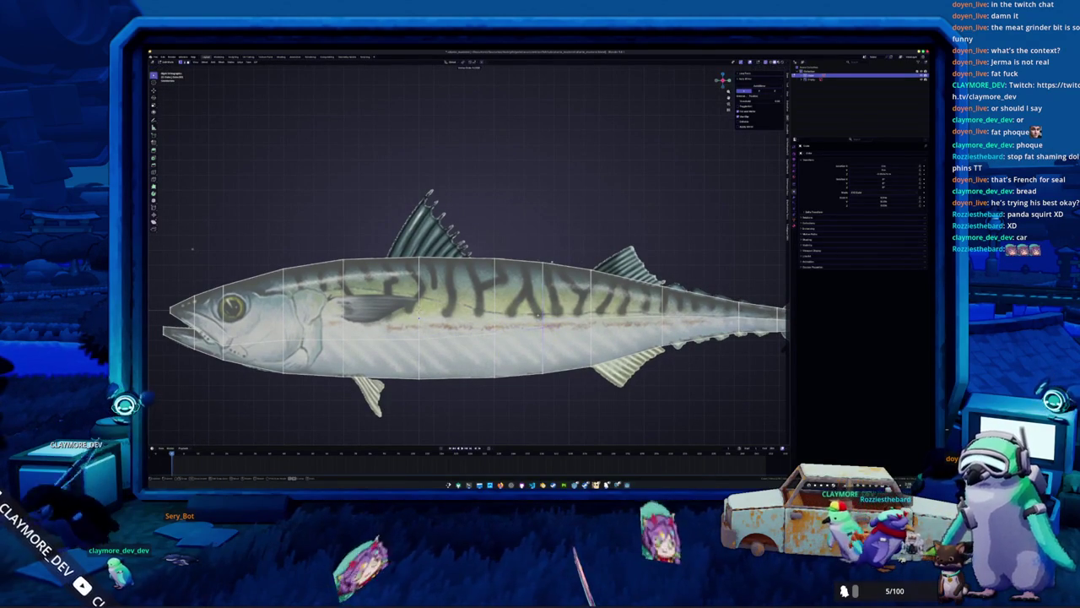
{"action": "middle_click_drag", "start_coordinate": [540, 337], "coordinate": [414, 332], "text": "shift"}
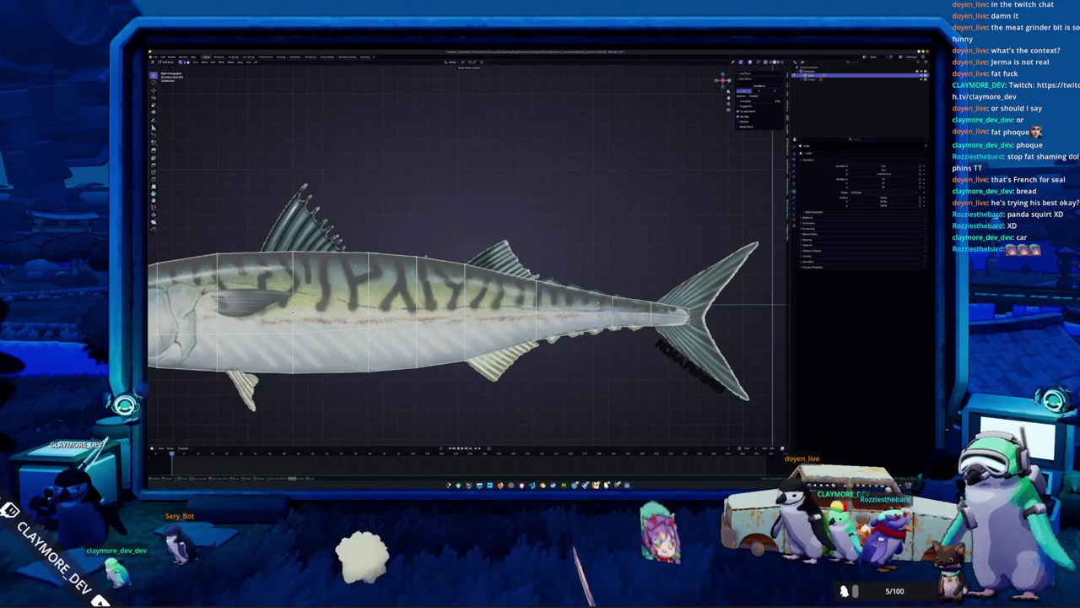
{"action": "scroll", "coordinate": [479, 261], "scroll_direction": "up", "scroll_amount": 2}
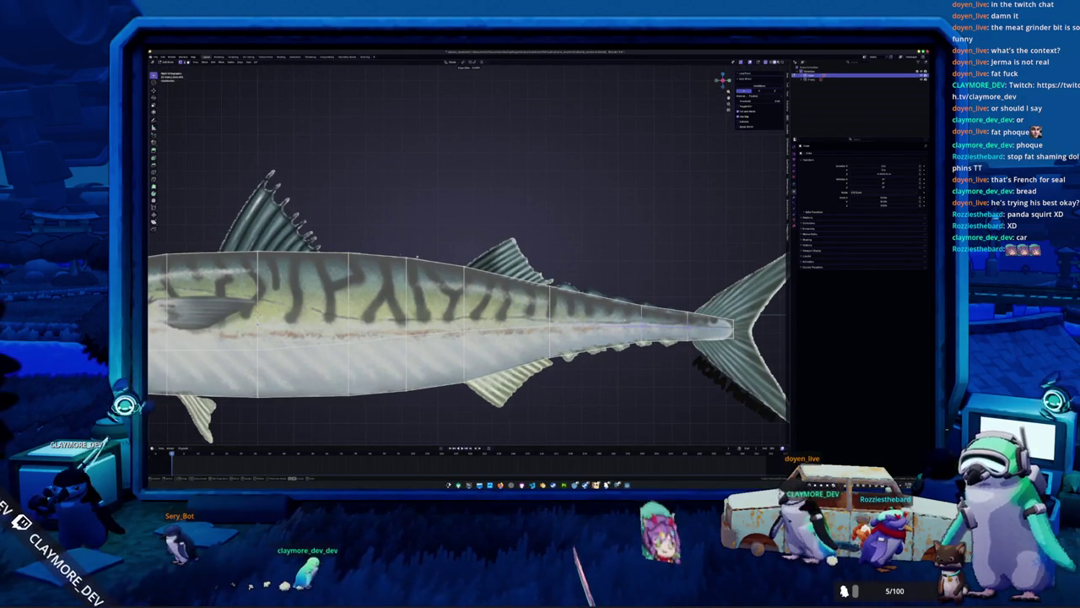
{"action": "scroll", "coordinate": [416, 255], "scroll_direction": "down", "scroll_amount": 3}
{"action": "middle_click_drag", "start_coordinate": [416, 256], "coordinate": [618, 357]}
In front view, scale the bottom vertices to zero width along X and raise them.
{"action": "key", "text": "KP_1"}
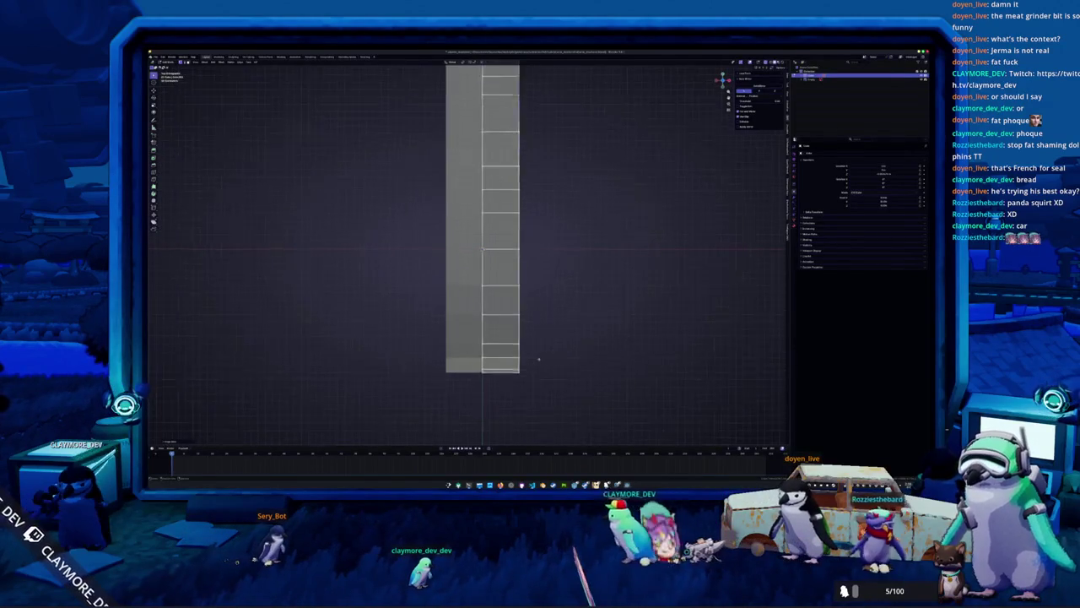
{"action": "scroll", "coordinate": [533, 367], "scroll_direction": "up", "scroll_amount": 2}
{"action": "key", "text": "s"}
{"action": "key", "text": "x"}
{"action": "key", "text": "0"}
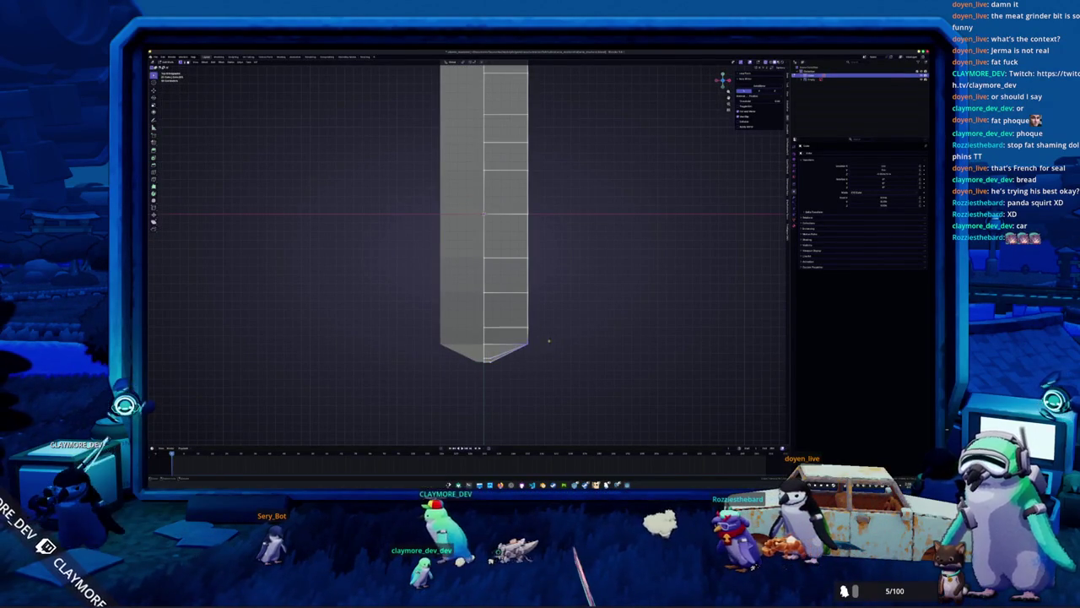
{"action": "key", "text": "g"}
{"action": "key", "text": "z"}
{"action": "left_click", "coordinate": [527, 335]}
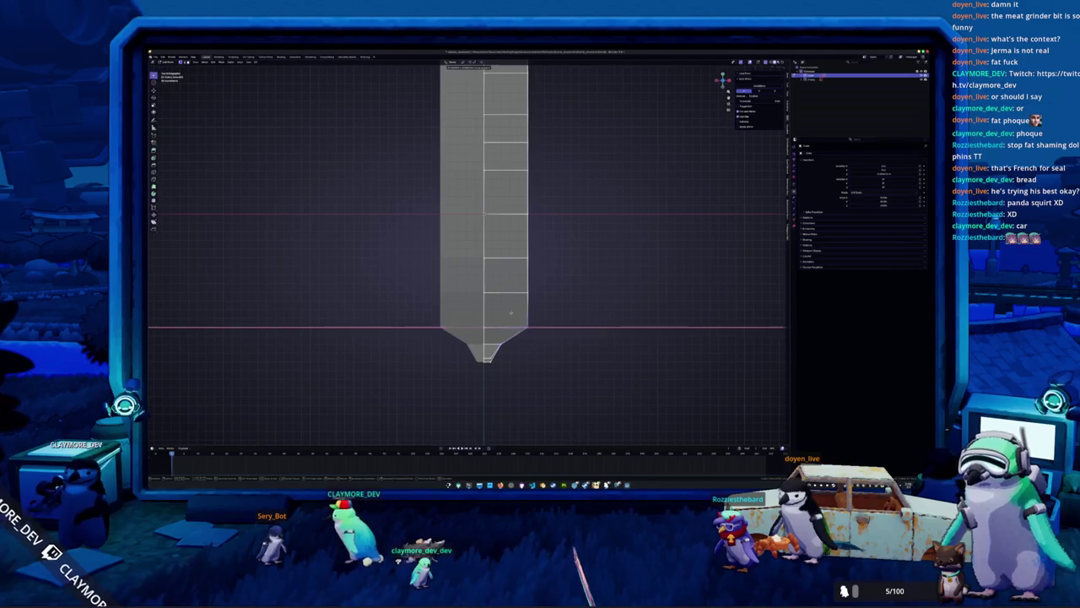
Raise the start of the taper, then narrow and lift the next edge loop.
{"action": "key", "text": "g"}
{"action": "key", "text": "z"}
{"action": "left_click", "coordinate": [494, 309]}
{"action": "key", "text": "s"}
{"action": "key", "text": "x"}
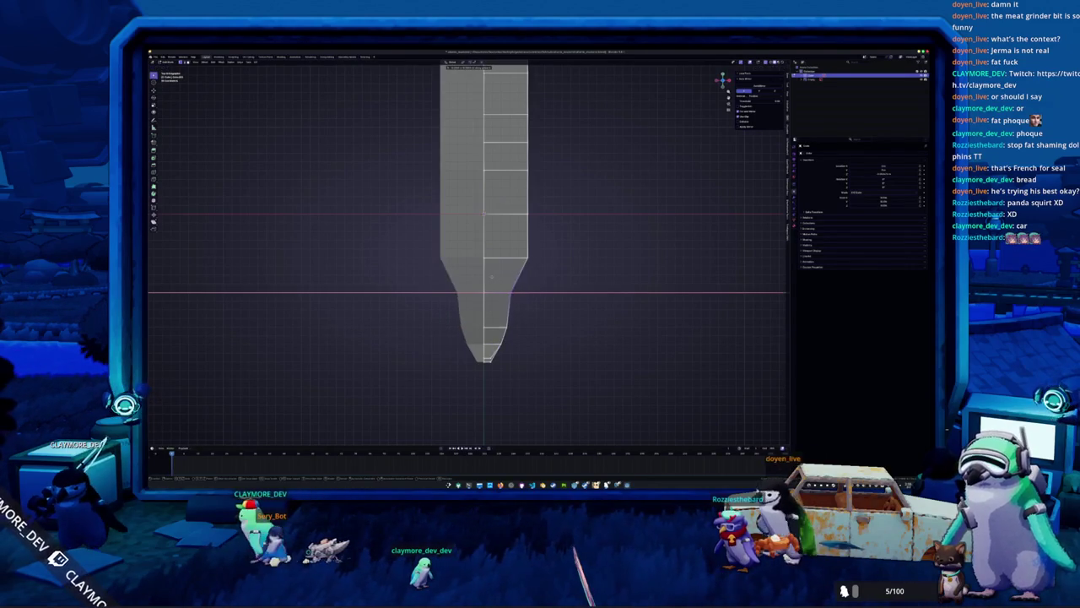
{"action": "left_click", "coordinate": [493, 276]}
{"action": "middle_click_drag", "start_coordinate": [493, 276], "coordinate": [536, 300], "text": "shift"}
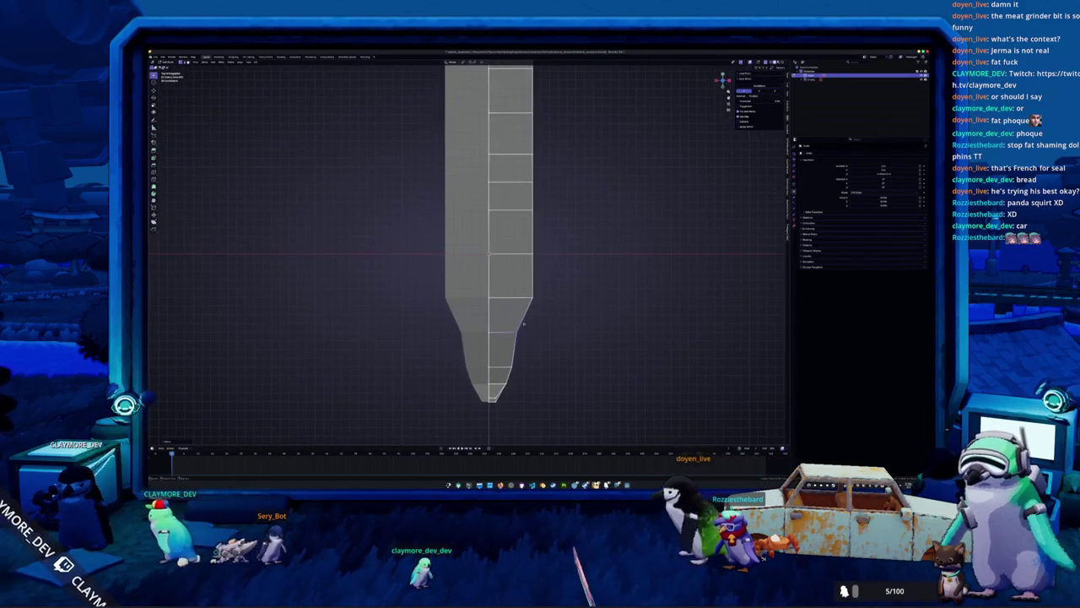
{"action": "key", "text": "g"}
{"action": "key", "text": "z"}
{"action": "left_click", "coordinate": [530, 253]}
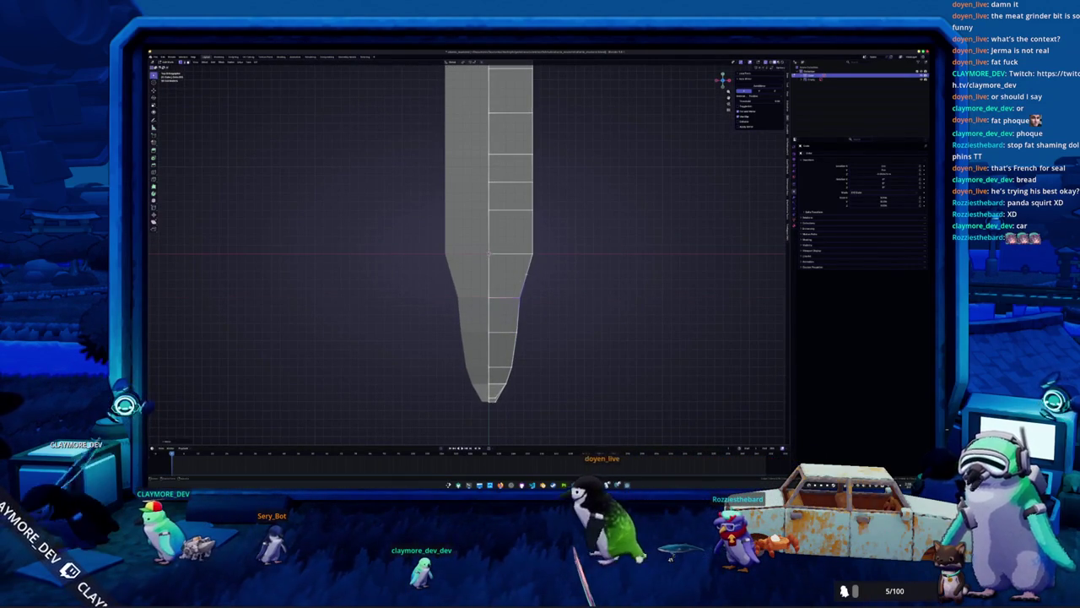
Narrow the following two edge loops along X, working up the body.
{"action": "middle_click_drag", "start_coordinate": [528, 242], "coordinate": [534, 295], "text": "shift"}
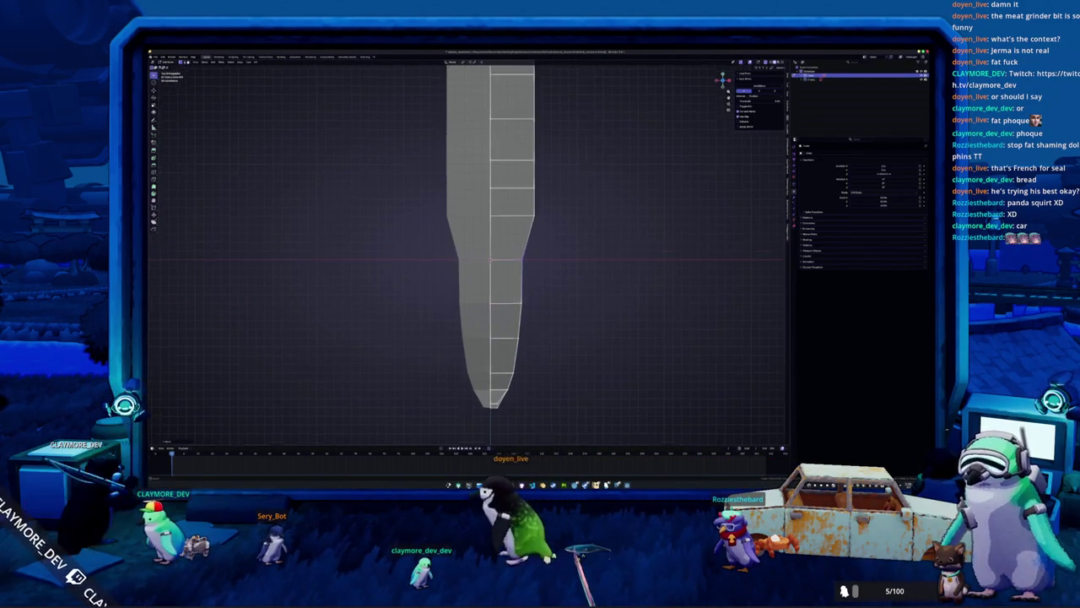
{"action": "key", "text": "s"}
{"action": "key", "text": "x"}
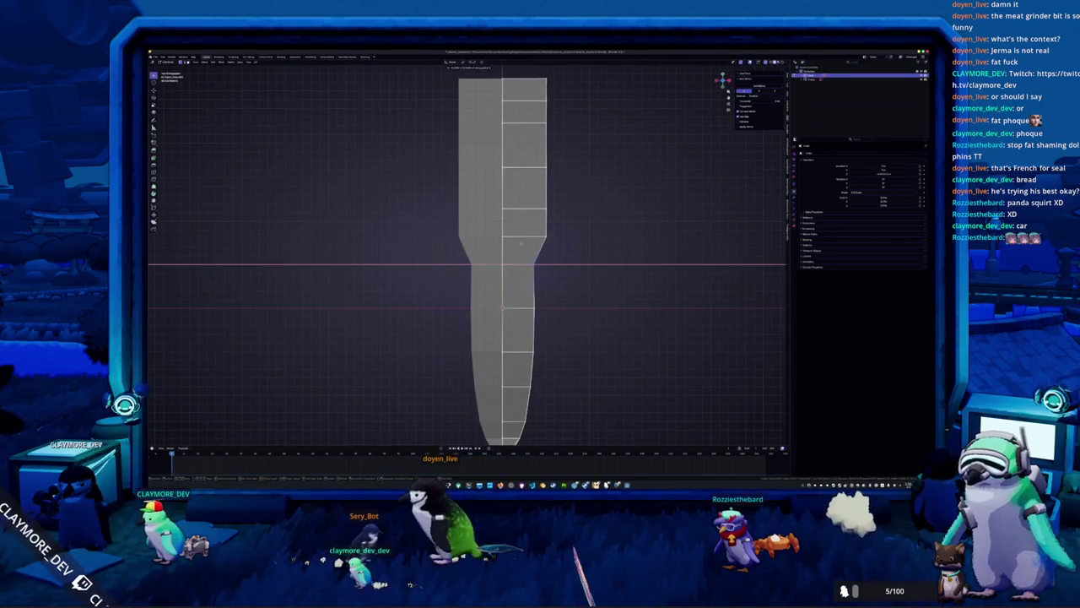
{"action": "left_click", "coordinate": [521, 243]}
{"action": "middle_click_drag", "start_coordinate": [521, 243], "coordinate": [548, 298], "text": "shift"}
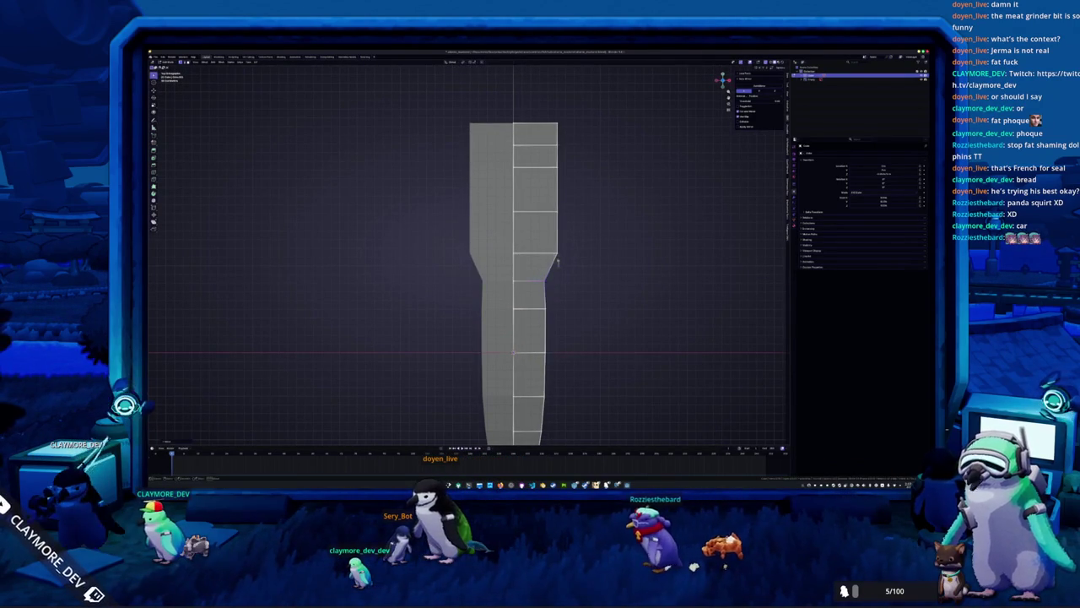
{"action": "left_click", "coordinate": [528, 237]}
{"action": "middle_click_drag", "start_coordinate": [529, 237], "coordinate": [528, 266], "text": "shift"}
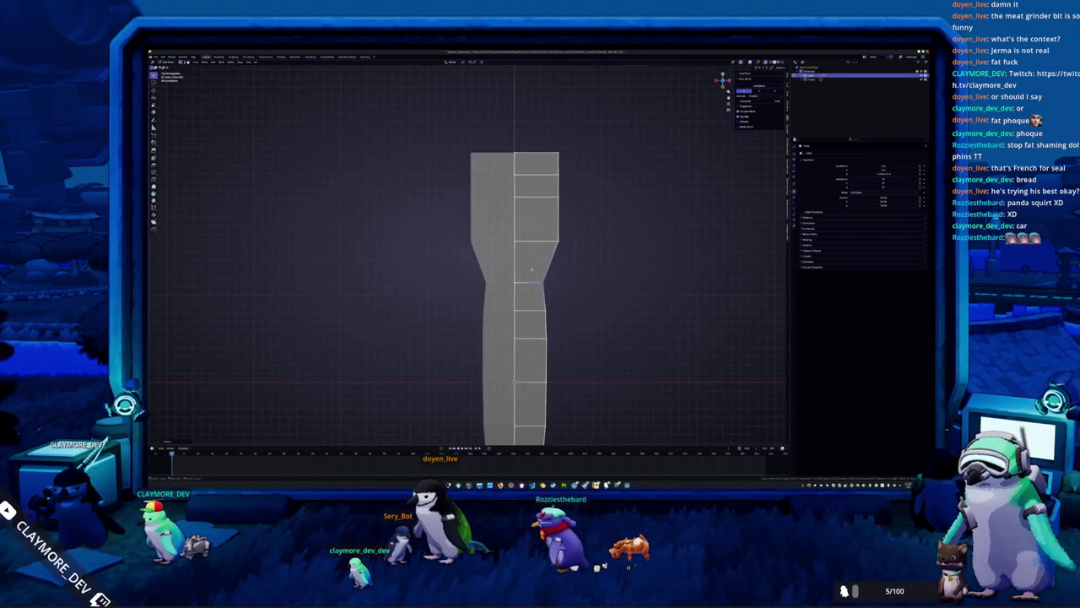
{"action": "key", "text": "s"}
{"action": "key", "text": "x"}
{"action": "left_click", "coordinate": [531, 227]}
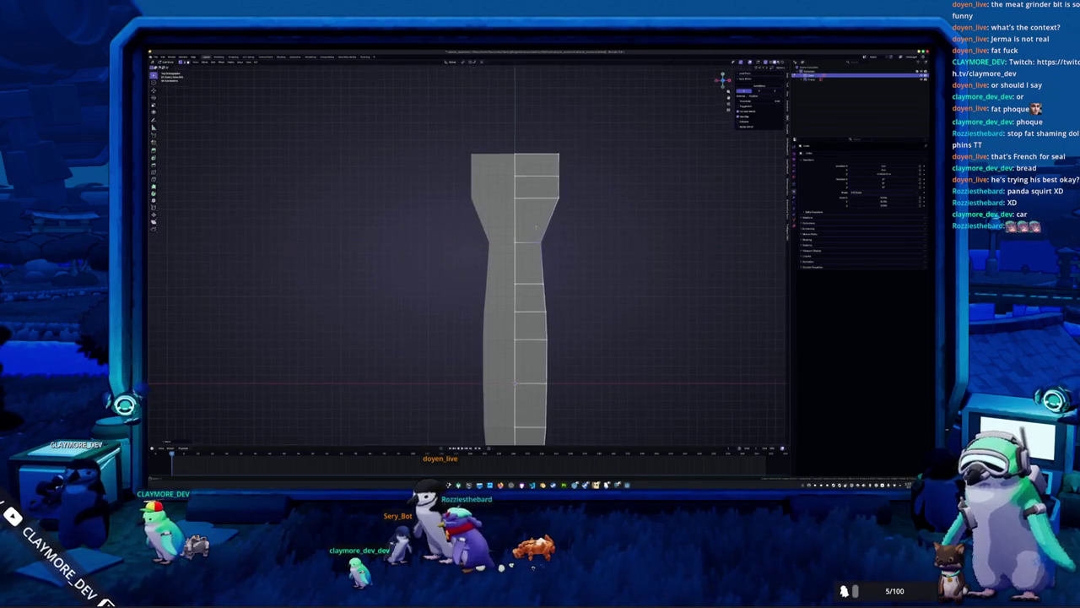
Slim the flared upper taper loop, the top loop, and the loop below along X.
{"action": "middle_click_drag", "start_coordinate": [531, 227], "coordinate": [546, 281], "text": "shift"}
{"action": "key", "text": "s"}
{"action": "key", "text": "x"}
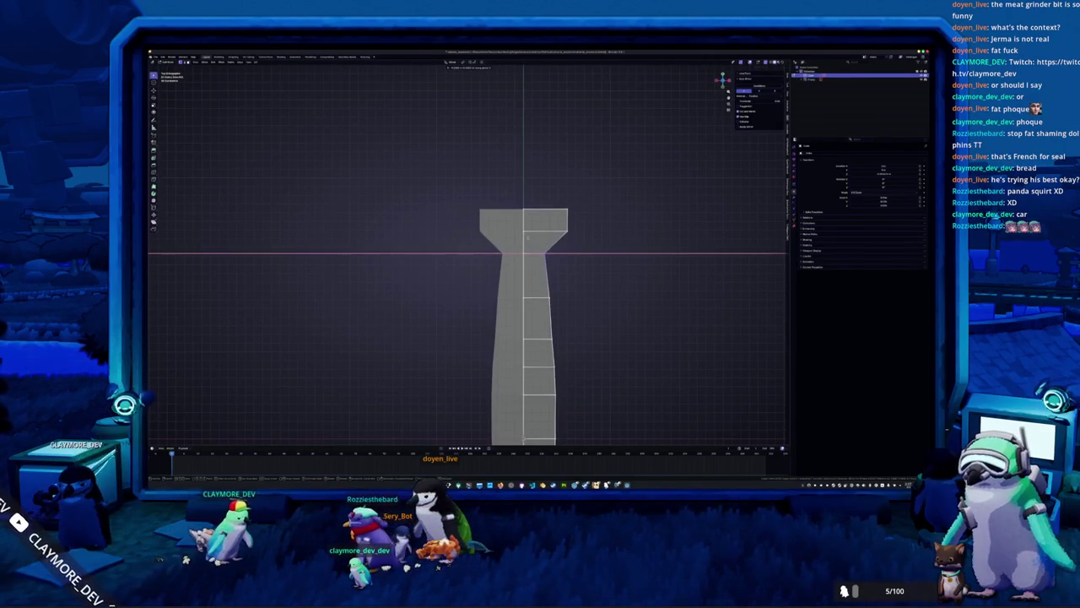
{"action": "left_click", "coordinate": [540, 219]}
{"action": "left_click", "coordinate": [523, 209], "text": "alt"}
{"action": "key", "text": "s"}
{"action": "key", "text": "x"}
{"action": "left_click", "coordinate": [519, 186]}
{"action": "left_click", "coordinate": [506, 230], "text": "alt"}
{"action": "key", "text": "s"}
{"action": "key", "text": "x"}
{"action": "left_click", "coordinate": [523, 229]}
Narrow the middle loops further down the body along X.
{"action": "left_click", "coordinate": [530, 252], "text": "alt"}
{"action": "key", "text": "s"}
{"action": "key", "text": "x"}
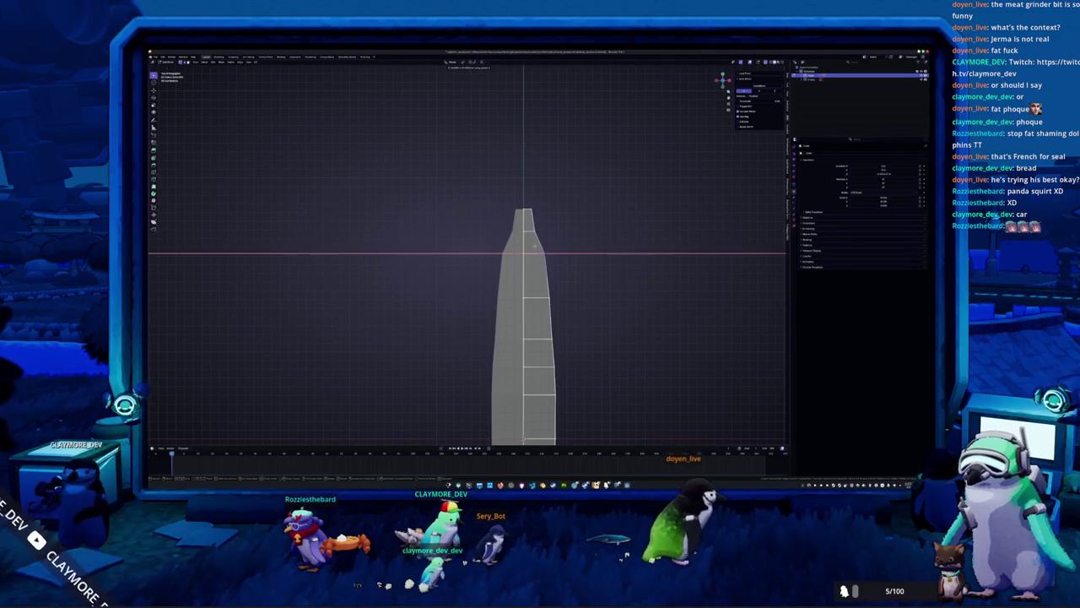
{"action": "left_click", "coordinate": [527, 253]}
{"action": "left_click", "coordinate": [530, 296], "text": "alt"}
{"action": "key", "text": "s"}
{"action": "key", "text": "x"}
{"action": "key", "text": "s"}
{"action": "key", "text": "x"}
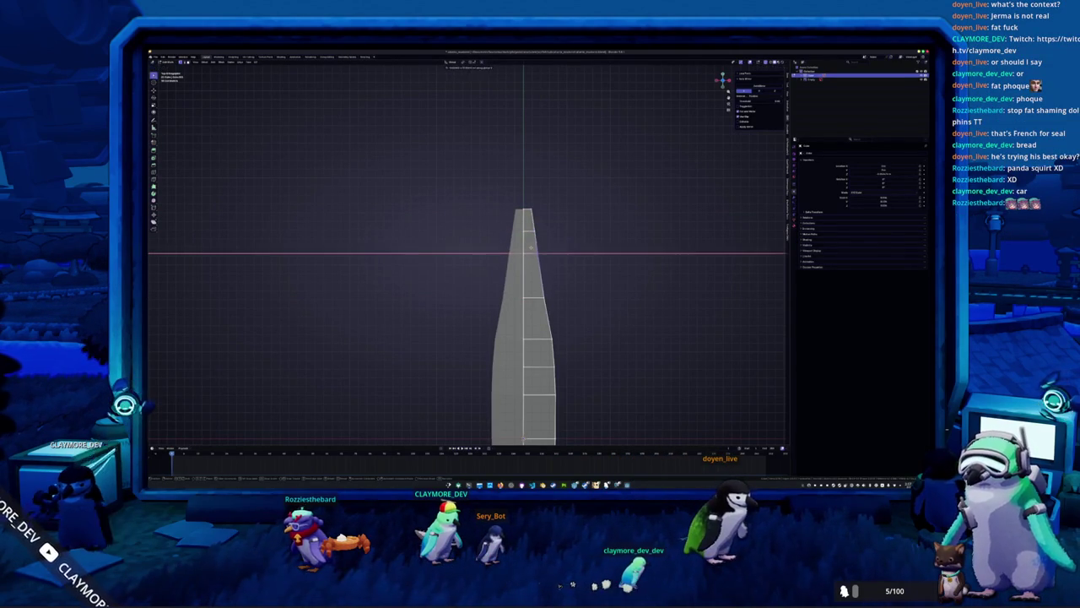
{"action": "left_click", "coordinate": [534, 252]}
Narrow the lower-body loops and the bottom loop, then switch to the side reference view.
{"action": "middle_click_drag", "start_coordinate": [567, 366], "coordinate": [554, 327], "text": "shift"}
{"action": "key", "text": "s"}
{"action": "key", "text": "x"}
{"action": "left_click", "coordinate": [534, 313]}
{"action": "key", "text": "s"}
{"action": "key", "text": "x"}
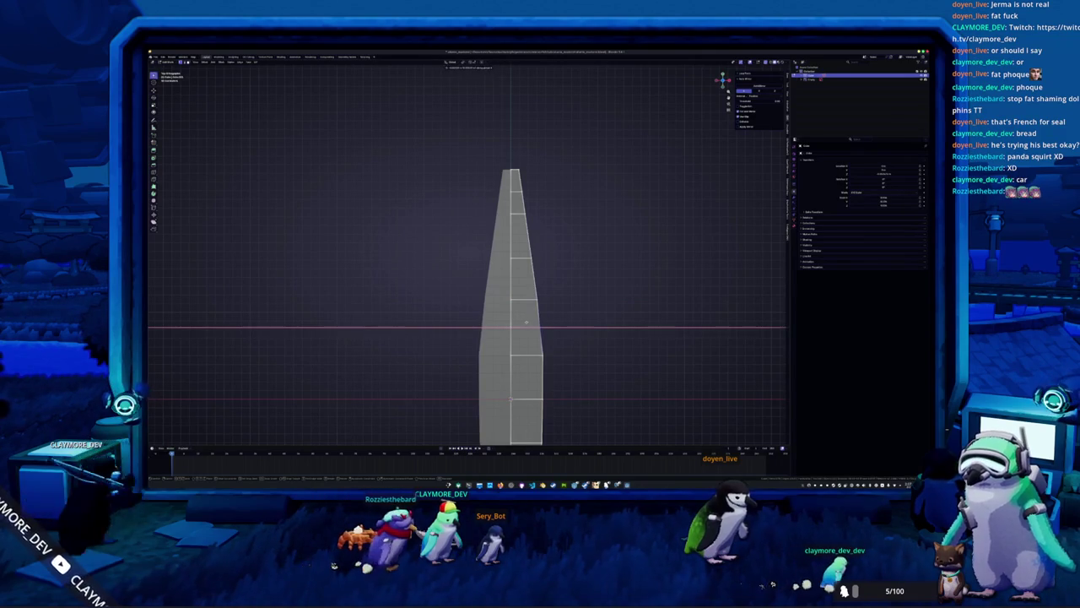
{"action": "left_click", "coordinate": [527, 327]}
{"action": "left_click", "coordinate": [543, 355], "text": "alt"}
{"action": "key", "text": "s"}
{"action": "key", "text": "x"}
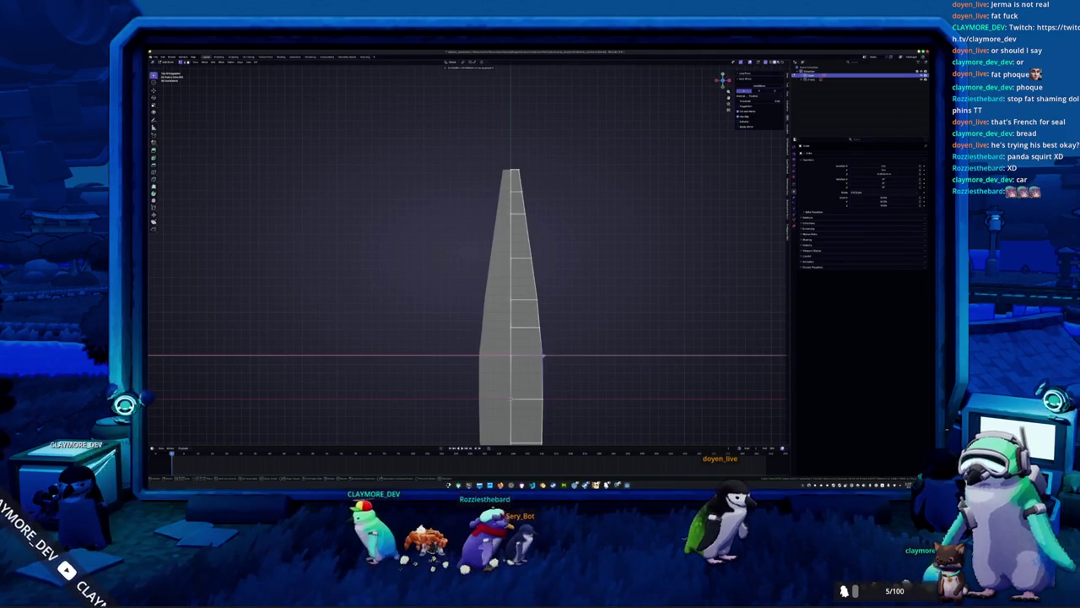
{"action": "left_click", "coordinate": [548, 352]}
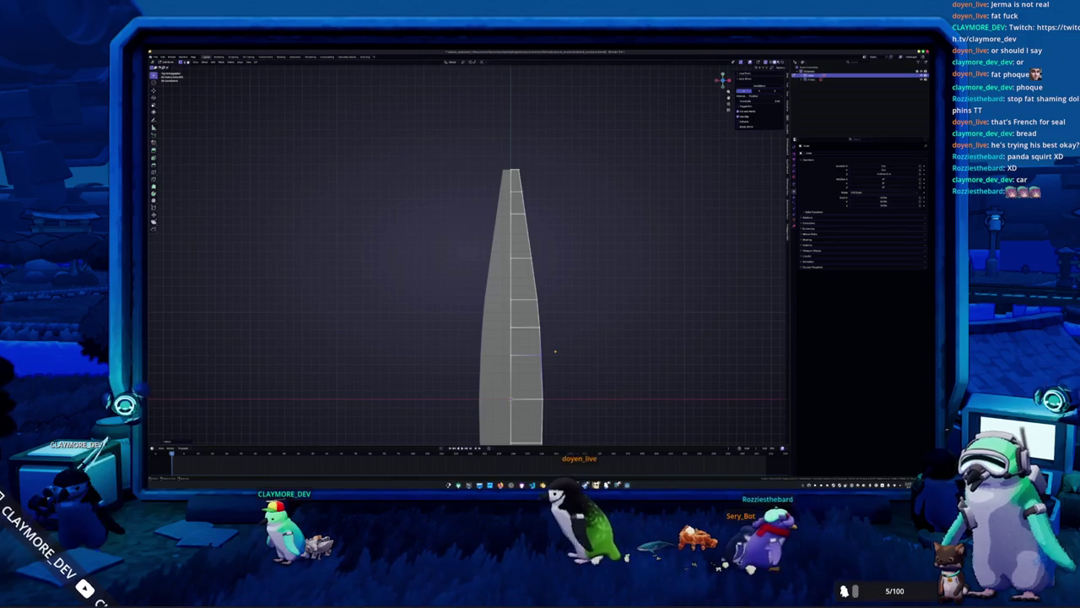
{"action": "middle_click_drag", "start_coordinate": [557, 373], "coordinate": [555, 316], "text": "shift"}
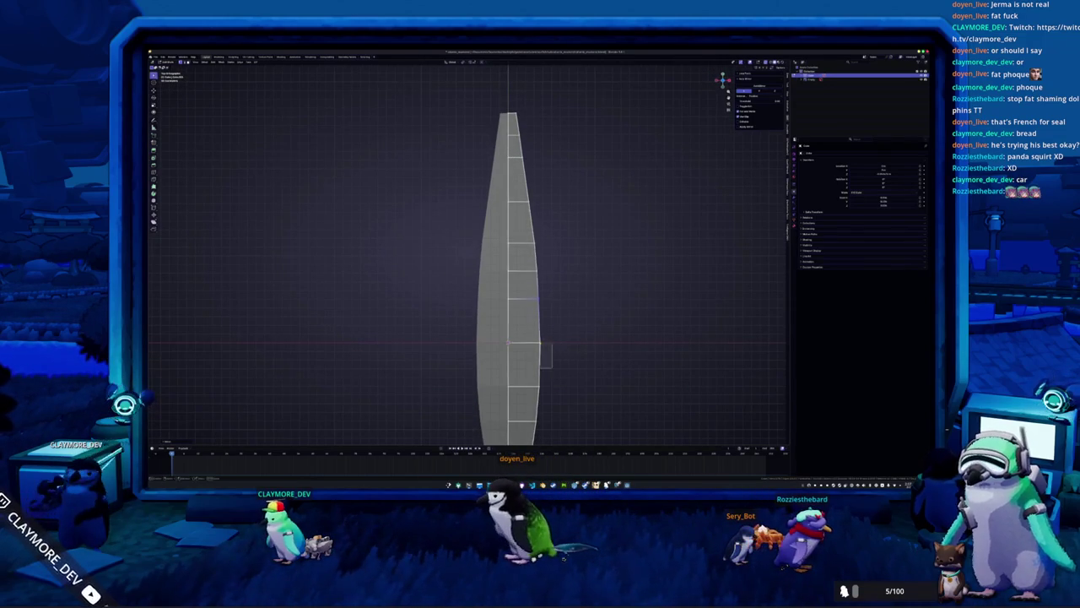
{"action": "middle_click_drag", "start_coordinate": [561, 378], "coordinate": [551, 335], "text": "shift"}
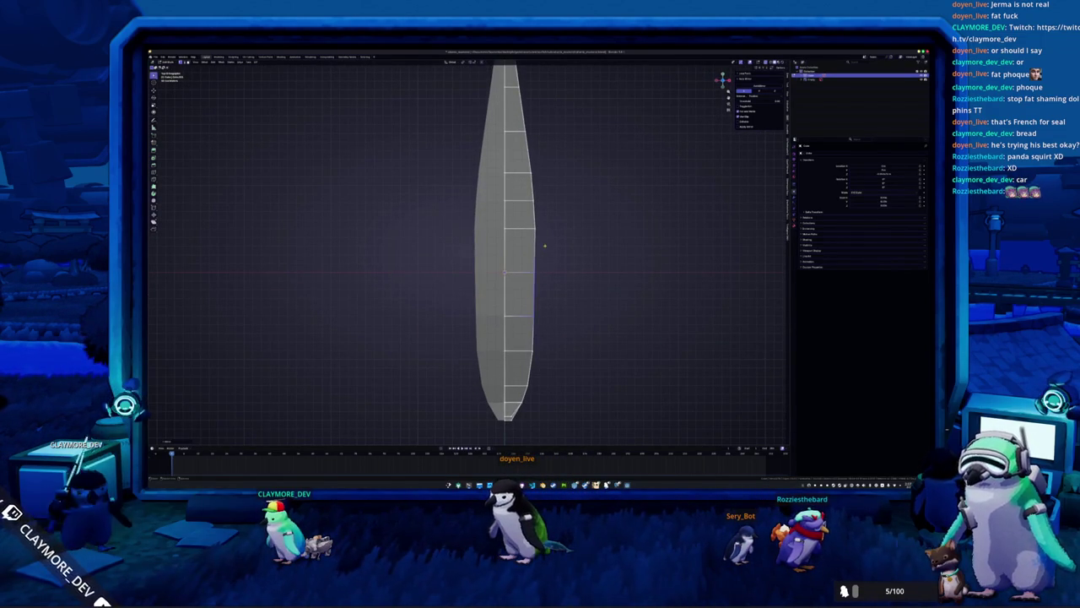
{"action": "key", "text": "KP_3"}
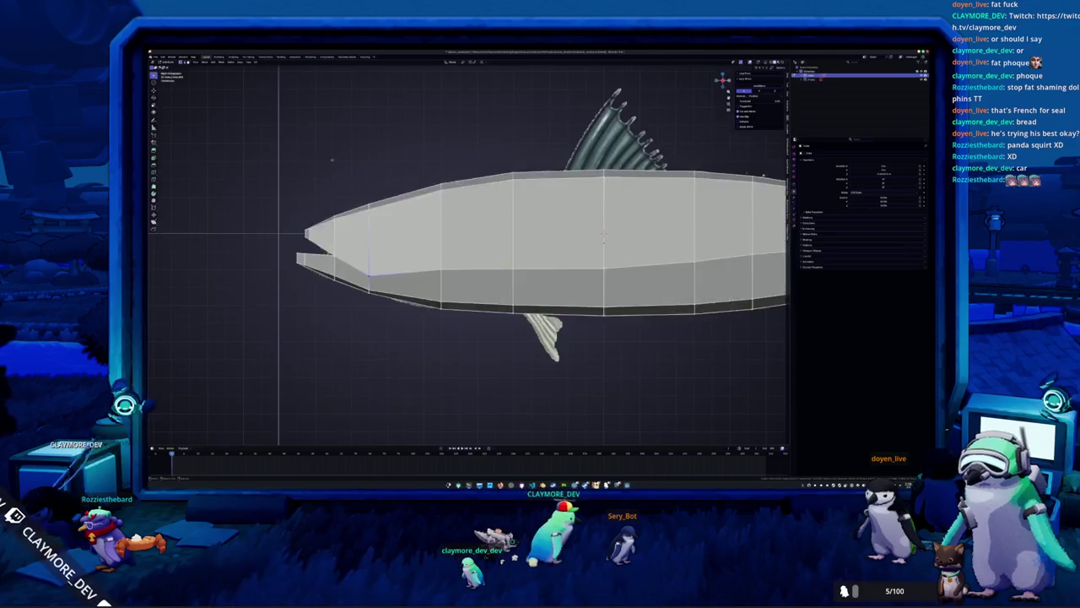
Knife-cut new edges across the head just behind the upper jaw.
{"action": "scroll", "coordinate": [468, 253], "scroll_direction": "up", "scroll_amount": 3}
{"action": "middle_click_drag", "start_coordinate": [455, 253], "coordinate": [465, 253], "text": "shift"}
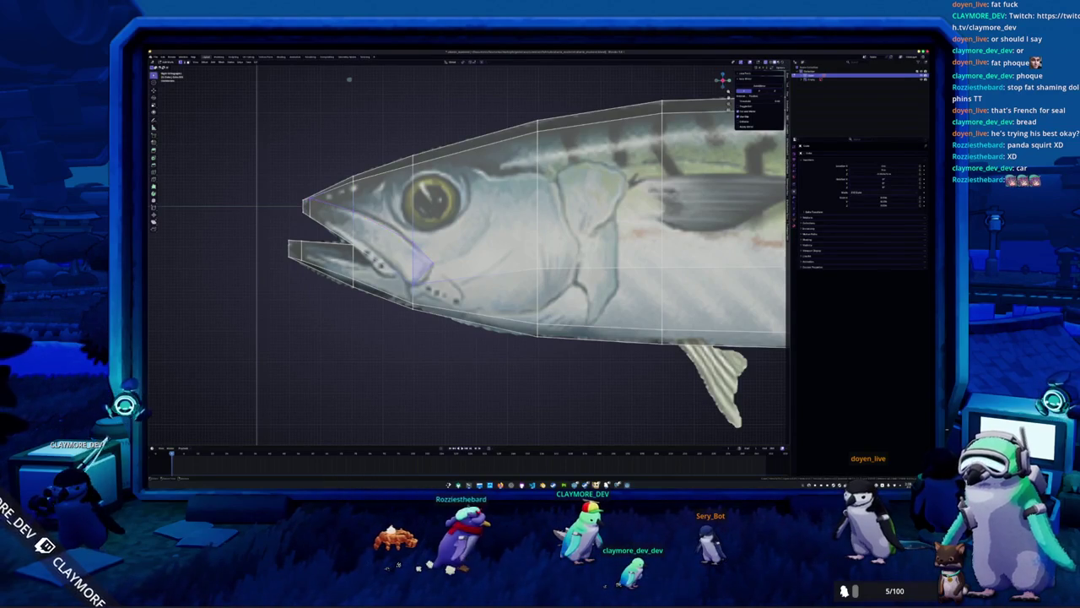
{"action": "scroll", "coordinate": [366, 106], "scroll_direction": "down", "scroll_amount": 1}
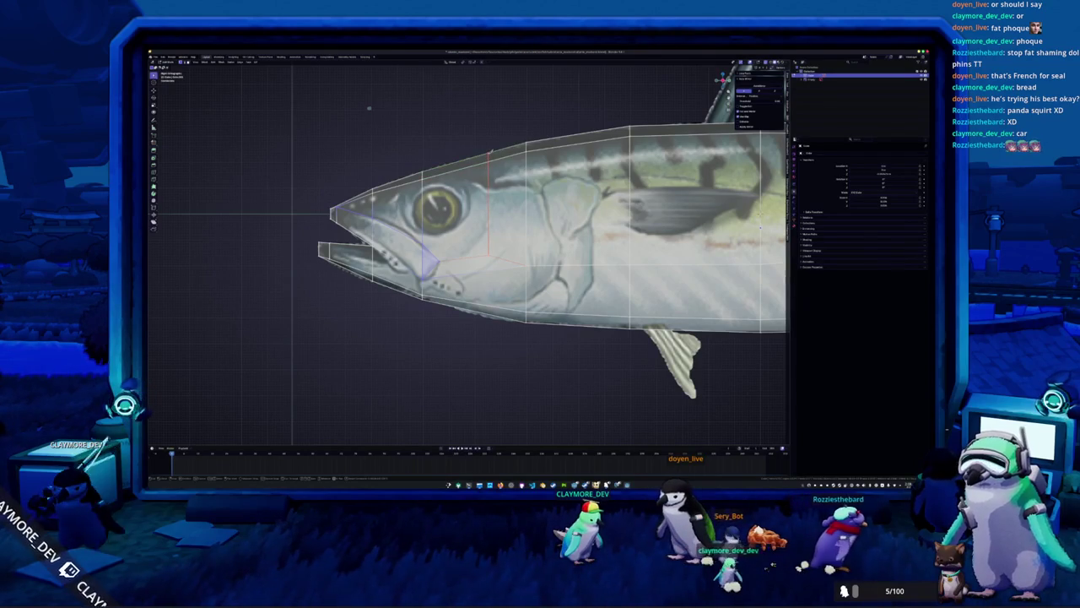
{"action": "key", "text": "Return"}
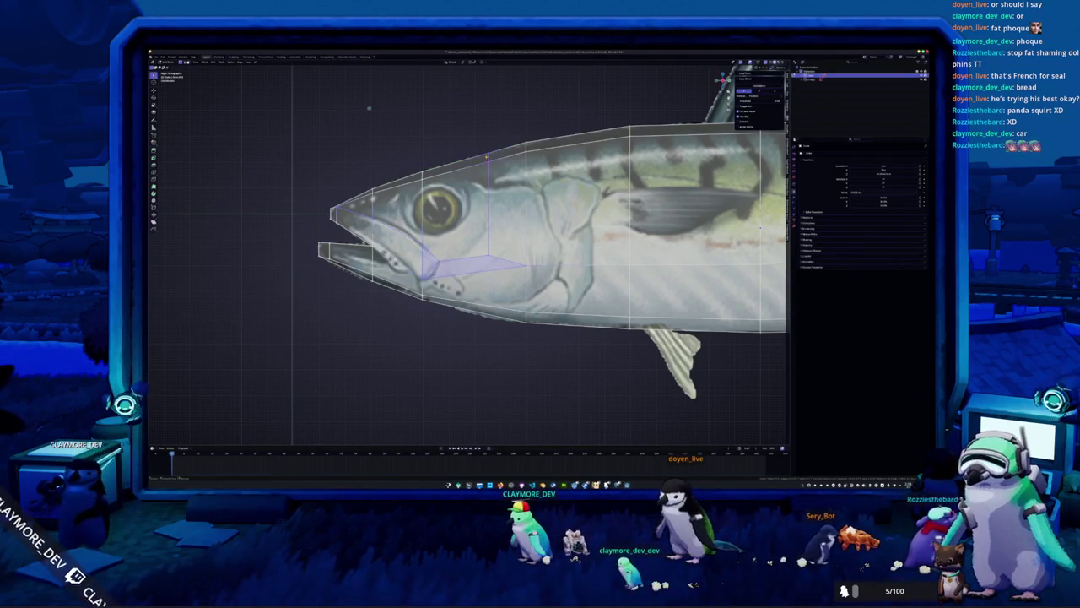
Select the upper-jaw faces from the jaw to the snout tip.
{"action": "scroll", "coordinate": [396, 313], "scroll_direction": "up", "scroll_amount": 3}
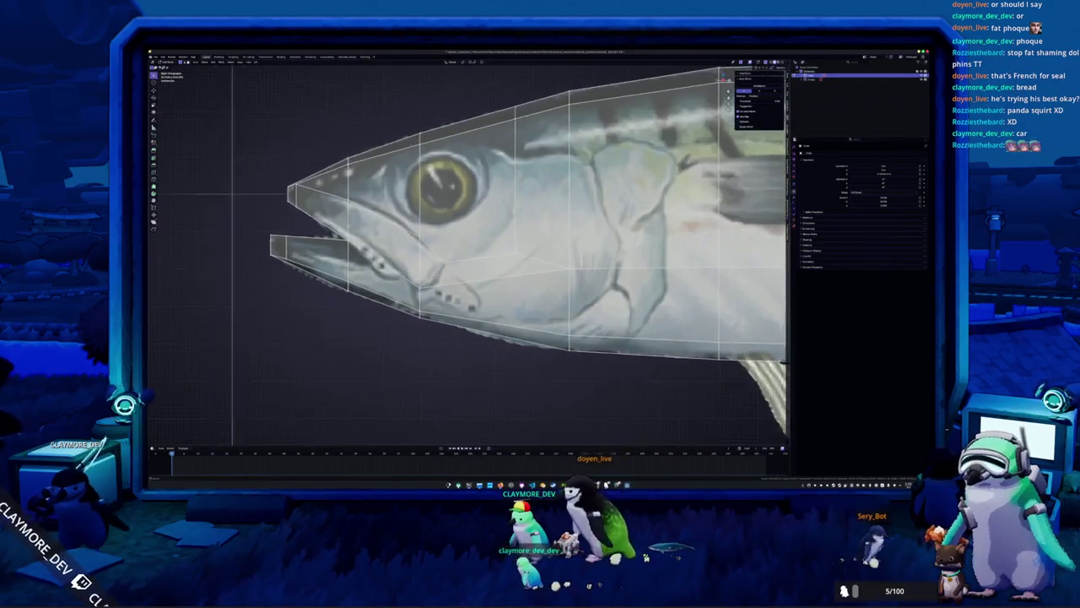
{"action": "left_click", "coordinate": [460, 253]}
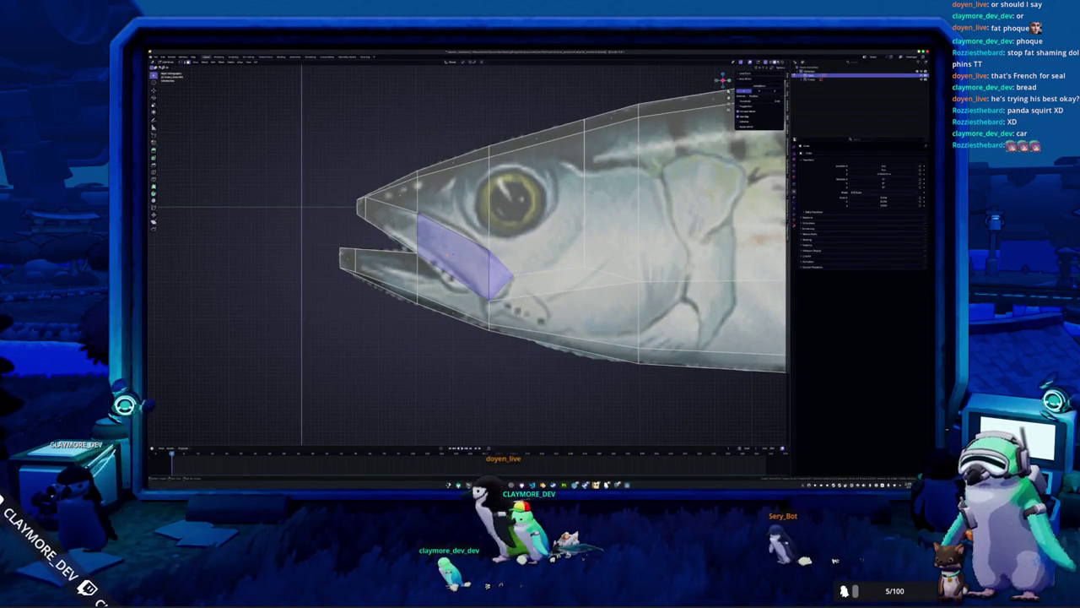
{"action": "left_click", "coordinate": [390, 215], "text": "shift"}
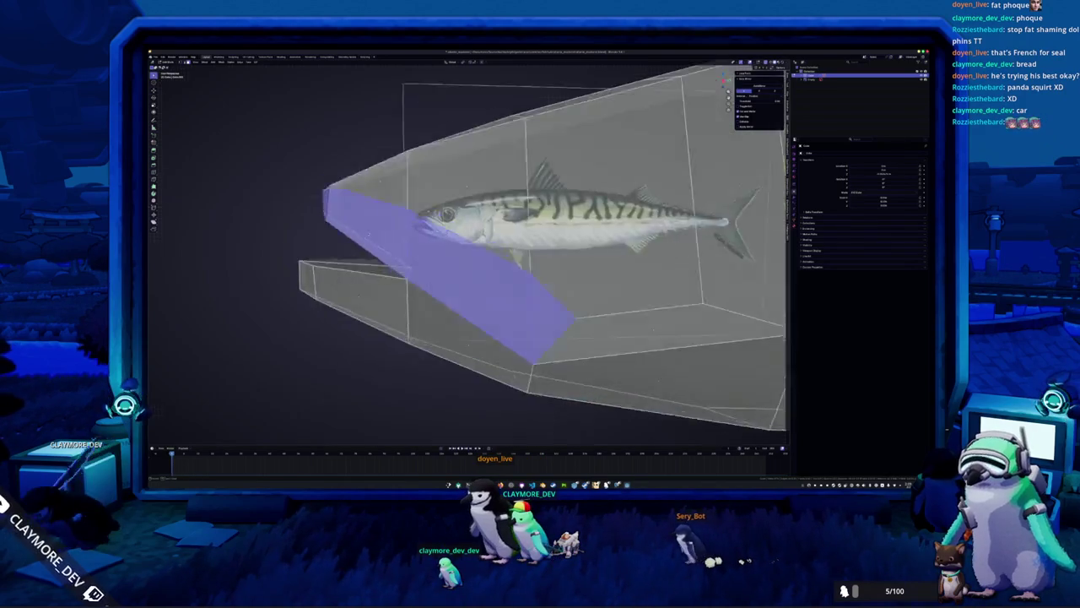
Add an extra band of faces along the selected upper-jaw edge.
{"action": "middle_click_drag", "start_coordinate": [390, 215], "coordinate": [657, 223]}
{"action": "scroll", "coordinate": [656, 223], "scroll_direction": "down", "scroll_amount": 3}
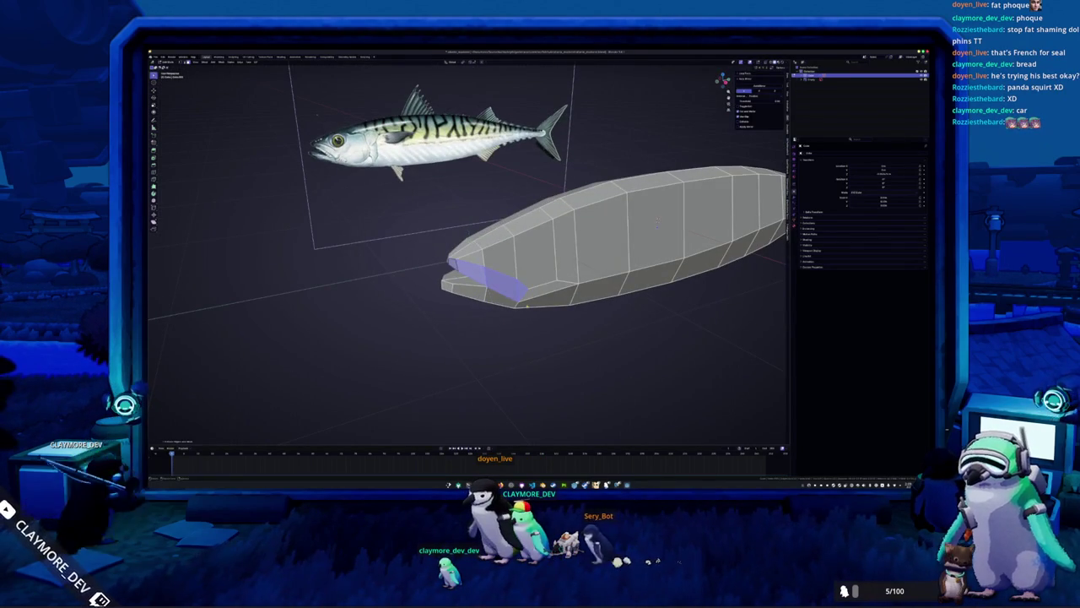
{"action": "middle_click_drag", "start_coordinate": [657, 224], "coordinate": [655, 200]}
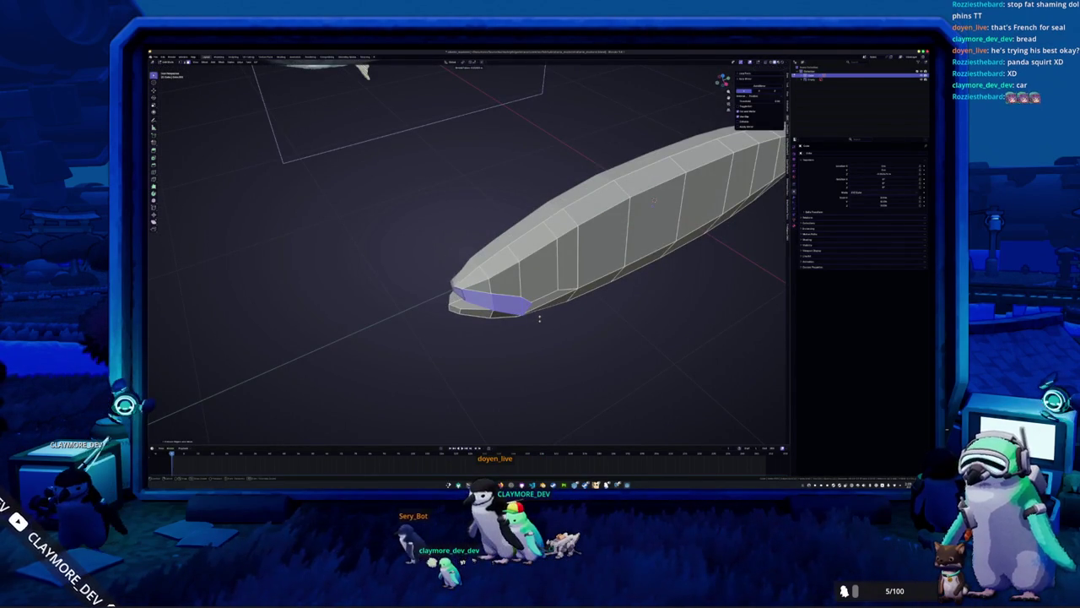
{"action": "scroll", "coordinate": [540, 317], "scroll_direction": "up", "scroll_amount": 2}
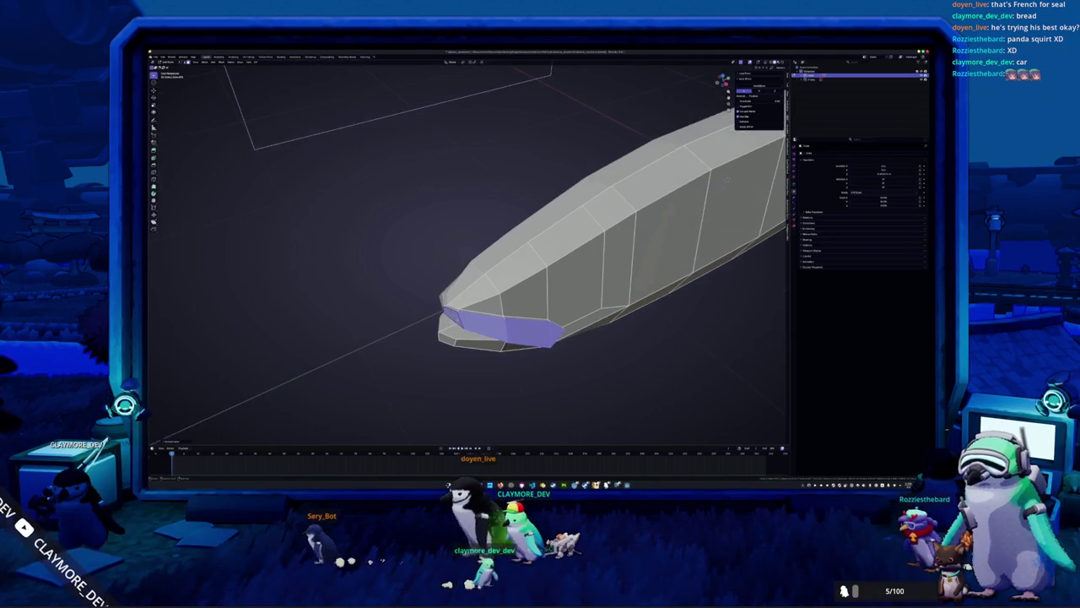
{"action": "key", "text": "alt+a"}
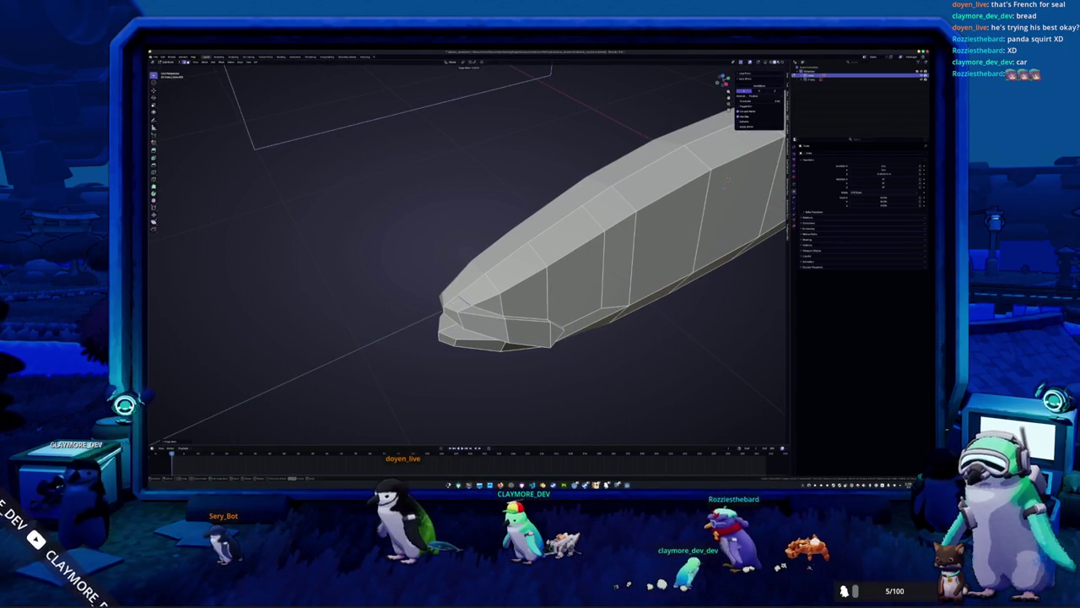
Inspect the open mouth against the reference from the side and oblique angles.
{"action": "key", "text": "KP_3"}
{"action": "mouse_move", "coordinate": [409, 103]}
{"action": "middle_mouse_down"}
{"action": "mouse_move", "coordinate": [457, 125]}
{"action": "mouse_move", "coordinate": [445, 282]}
{"action": "middle_mouse_up"}
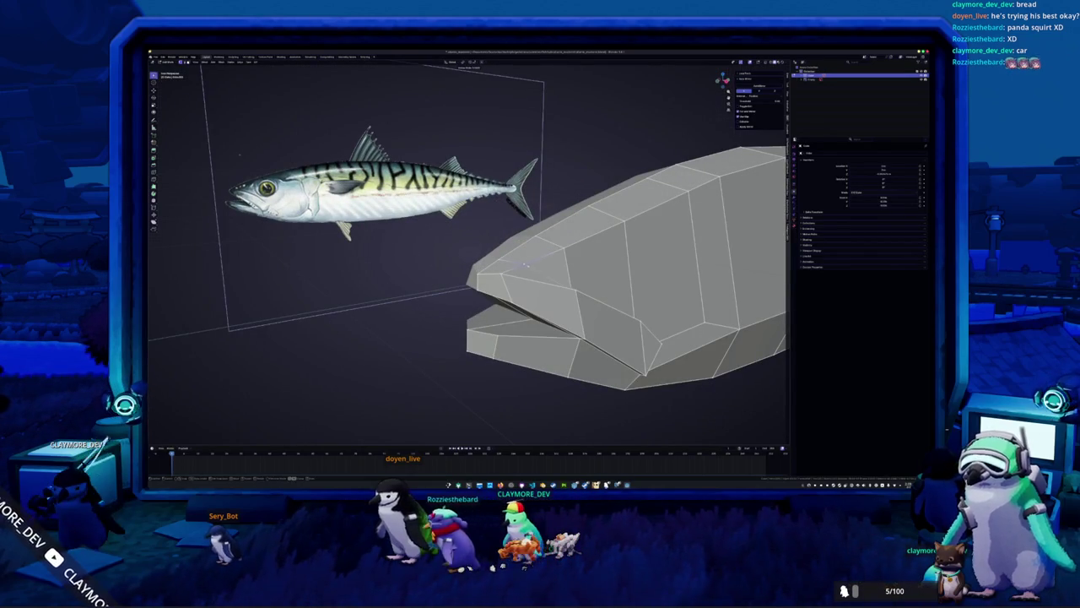
{"action": "mouse_move", "coordinate": [239, 154]}
{"action": "middle_mouse_down"}
{"action": "mouse_move", "coordinate": [724, 170]}
{"action": "mouse_move", "coordinate": [587, 80]}
{"action": "middle_mouse_up"}
{"action": "key", "text": "g"}
{"action": "key", "text": "x"}
{"action": "key", "text": "Escape"}
{"action": "middle_click_drag", "start_coordinate": [564, 291], "coordinate": [181, 72]}
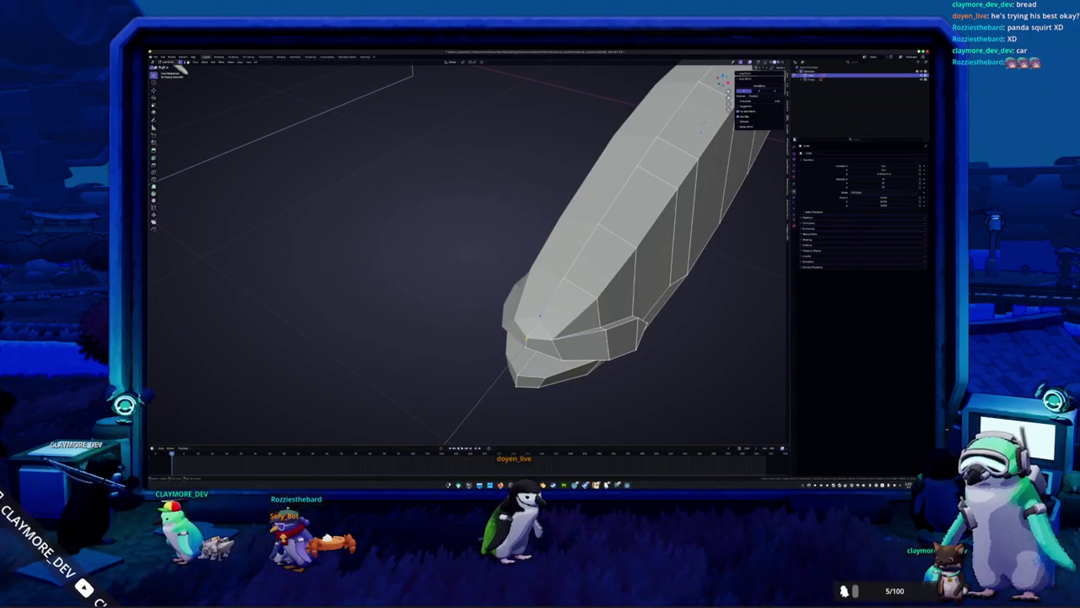
{"action": "mouse_move", "coordinate": [180, 72]}
{"action": "middle_mouse_down"}
{"action": "mouse_move", "coordinate": [355, 253]}
{"action": "mouse_move", "coordinate": [365, 177]}
{"action": "mouse_move", "coordinate": [462, 338]}
{"action": "mouse_move", "coordinate": [456, 278]}
{"action": "mouse_move", "coordinate": [677, 250]}
{"action": "mouse_move", "coordinate": [571, 308]}
{"action": "mouse_move", "coordinate": [552, 254]}
{"action": "mouse_move", "coordinate": [567, 302]}
{"action": "middle_mouse_up"}
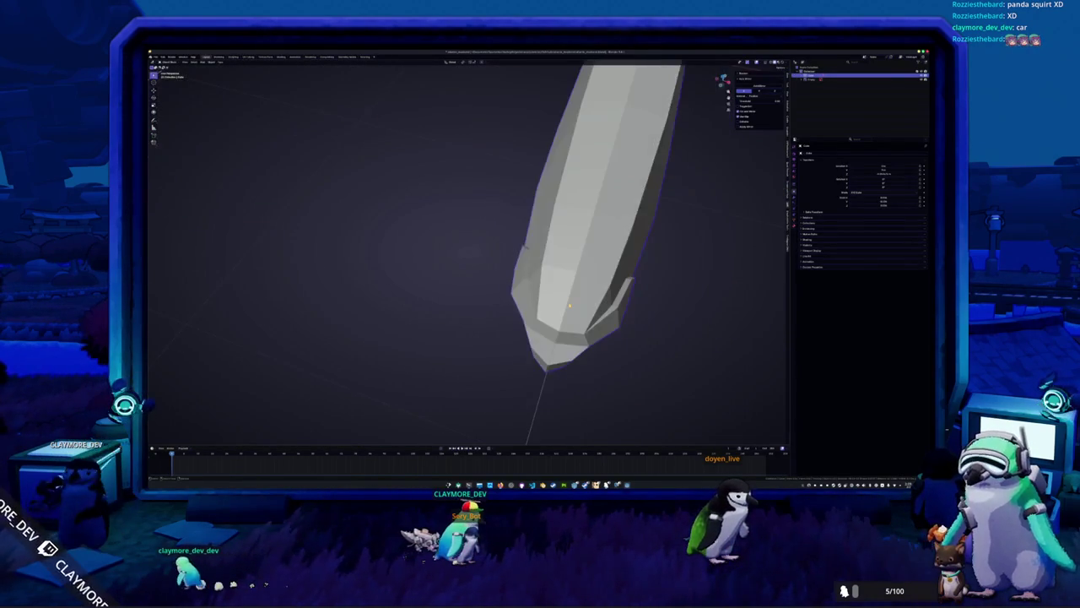
Move the snout tip vertices along X and check the solid mesh from the side.
{"action": "scroll", "coordinate": [567, 303], "scroll_direction": "up", "scroll_amount": 3}
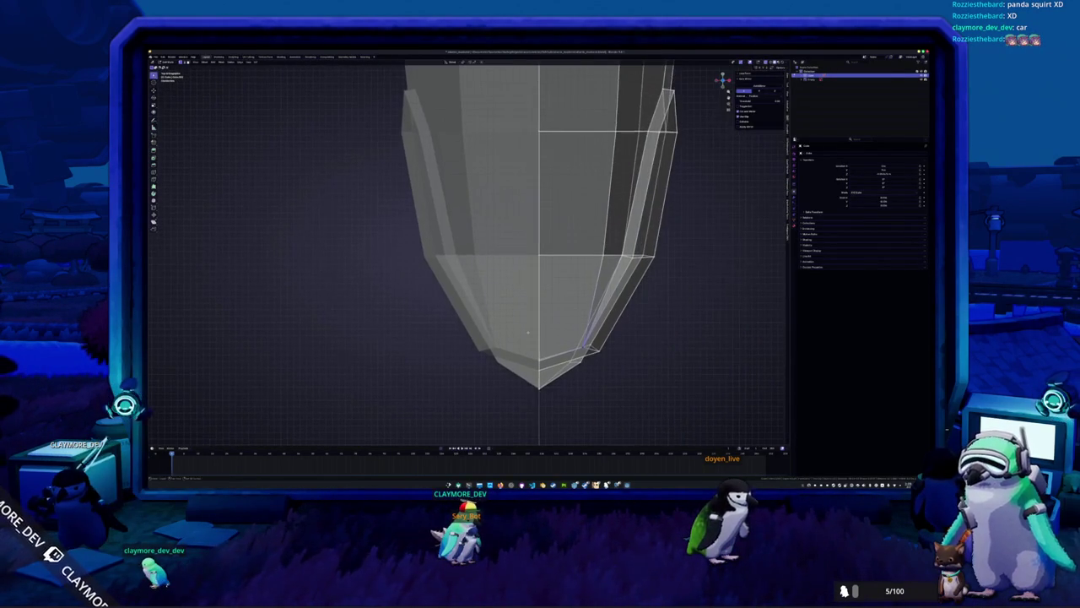
{"action": "key", "text": "g"}
{"action": "key", "text": "x"}
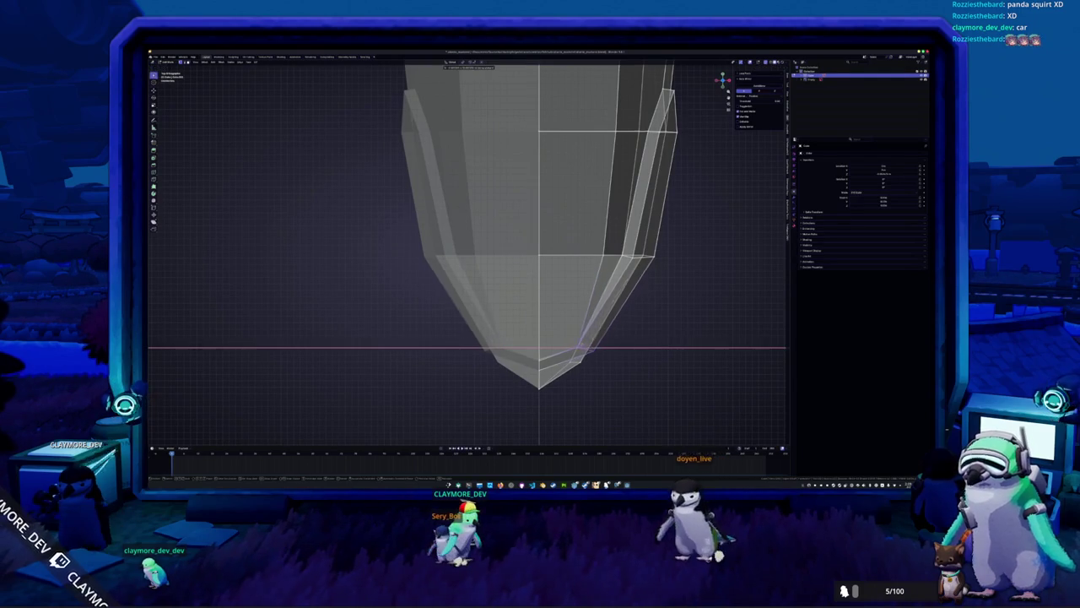
{"action": "key", "text": "Return"}
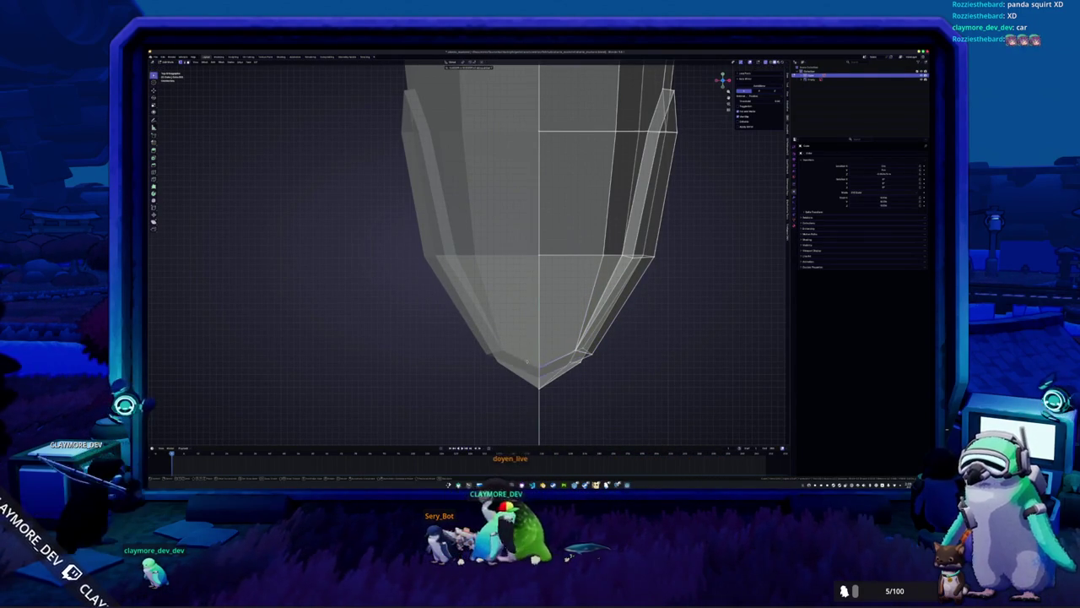
{"action": "key", "text": "Tab"}
{"action": "mouse_move", "coordinate": [532, 371]}
{"action": "middle_mouse_down"}
{"action": "mouse_move", "coordinate": [573, 338]}
{"action": "mouse_move", "coordinate": [506, 320]}
{"action": "mouse_move", "coordinate": [540, 287]}
{"action": "middle_mouse_up"}
{"action": "key", "text": "Tab"}
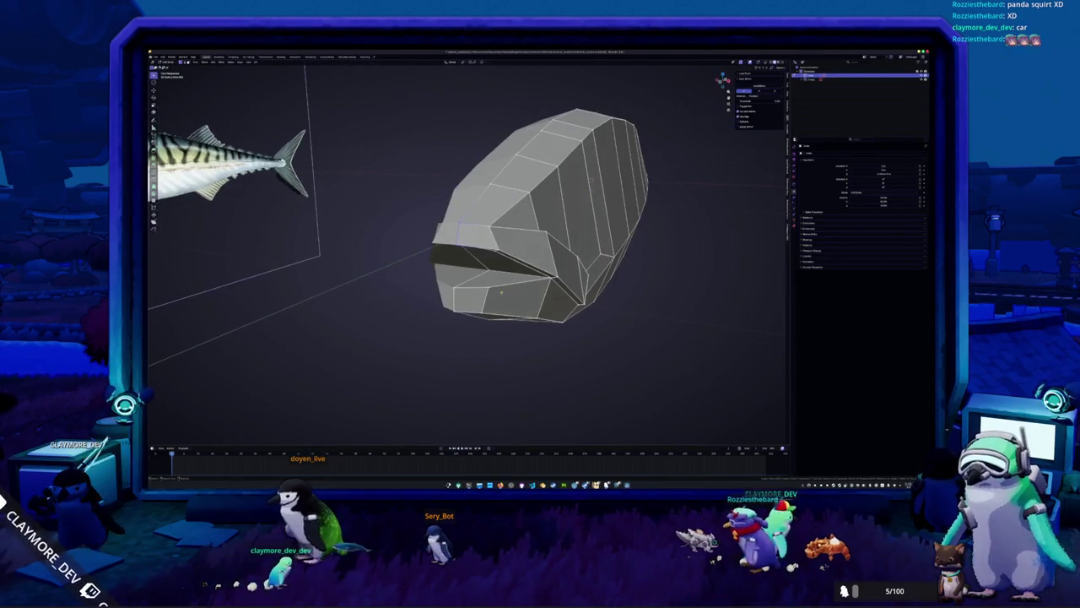
Extrude the mouth face inward into the head.
{"action": "left_click", "coordinate": [498, 280]}
{"action": "key", "text": "e"}
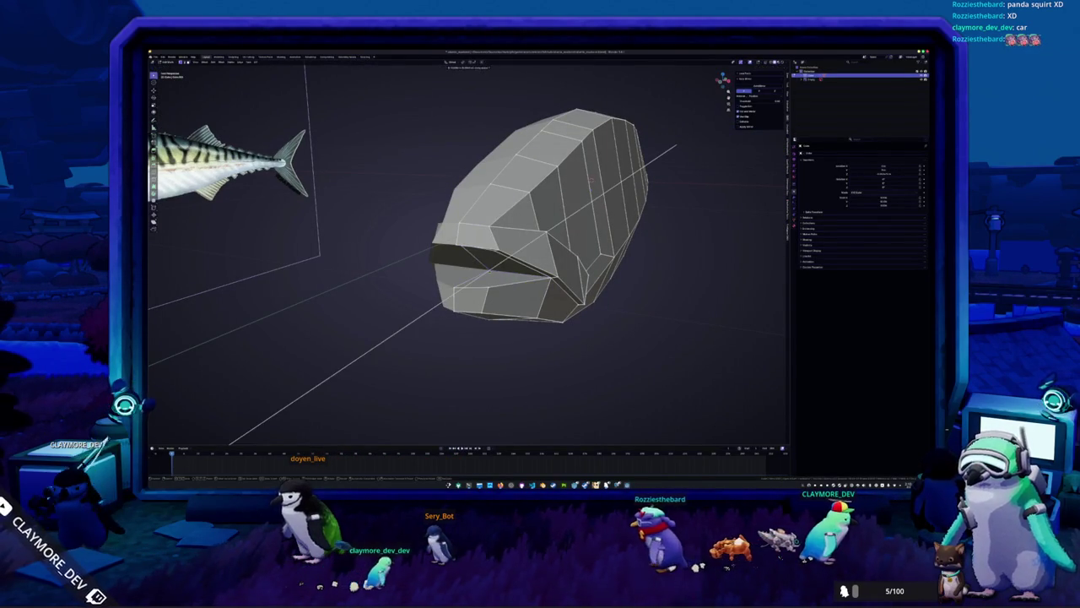
{"action": "left_click", "coordinate": [591, 180]}
{"action": "mouse_move", "coordinate": [591, 179]}
{"action": "middle_mouse_down"}
{"action": "mouse_move", "coordinate": [495, 231]}
{"action": "mouse_move", "coordinate": [572, 186]}
{"action": "middle_mouse_up"}
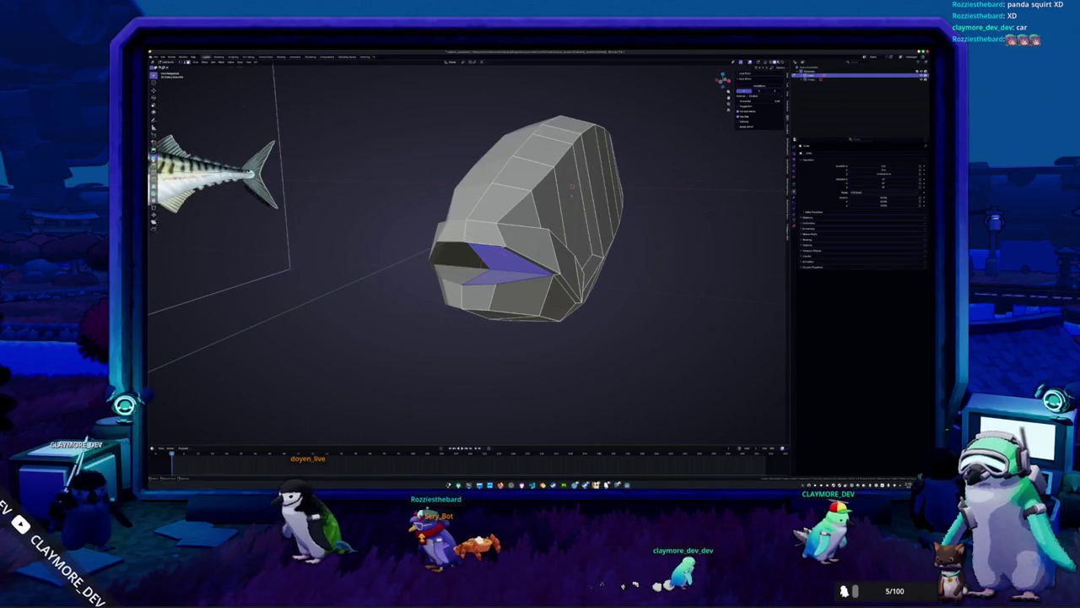
Extrude a second set of mouth faces in place and view the fish from the side.
{"action": "key", "text": "e"}
{"action": "right_click", "coordinate": [571, 185]}
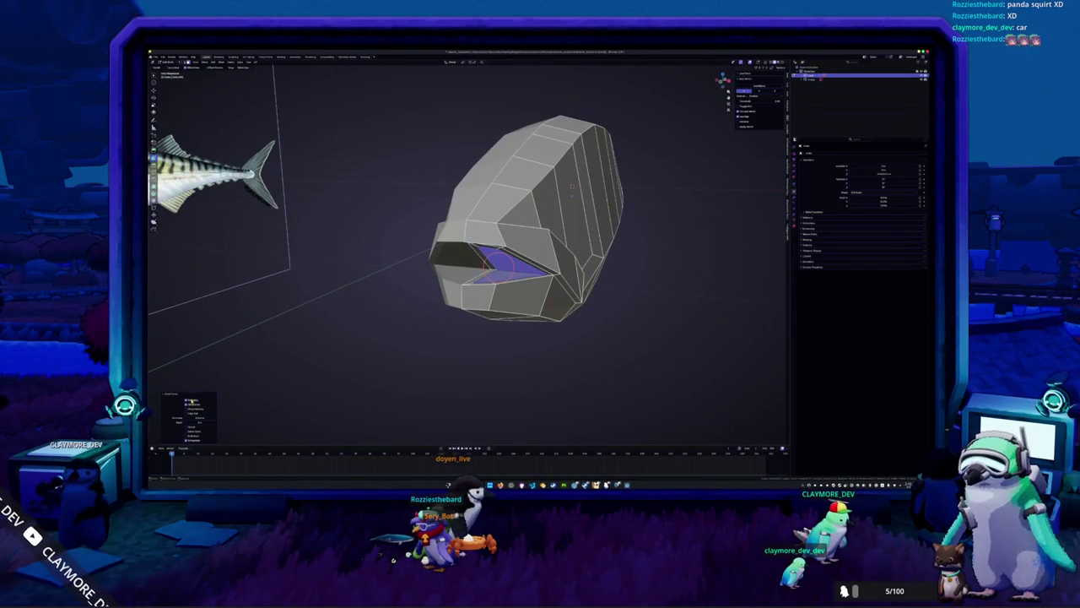
{"action": "mouse_move", "coordinate": [571, 185]}
{"action": "middle_mouse_down"}
{"action": "mouse_move", "coordinate": [420, 355]}
{"action": "mouse_move", "coordinate": [430, 336]}
{"action": "mouse_move", "coordinate": [419, 337]}
{"action": "middle_mouse_up"}
{"action": "scroll", "coordinate": [422, 340], "scroll_direction": "up", "scroll_amount": 5}
{"action": "scroll", "coordinate": [401, 346], "scroll_direction": "down", "scroll_amount": 3}
{"action": "scroll", "coordinate": [634, 247], "scroll_direction": "up", "scroll_amount": 1}
{"action": "scroll", "coordinate": [635, 247], "scroll_direction": "up", "scroll_amount": 1}
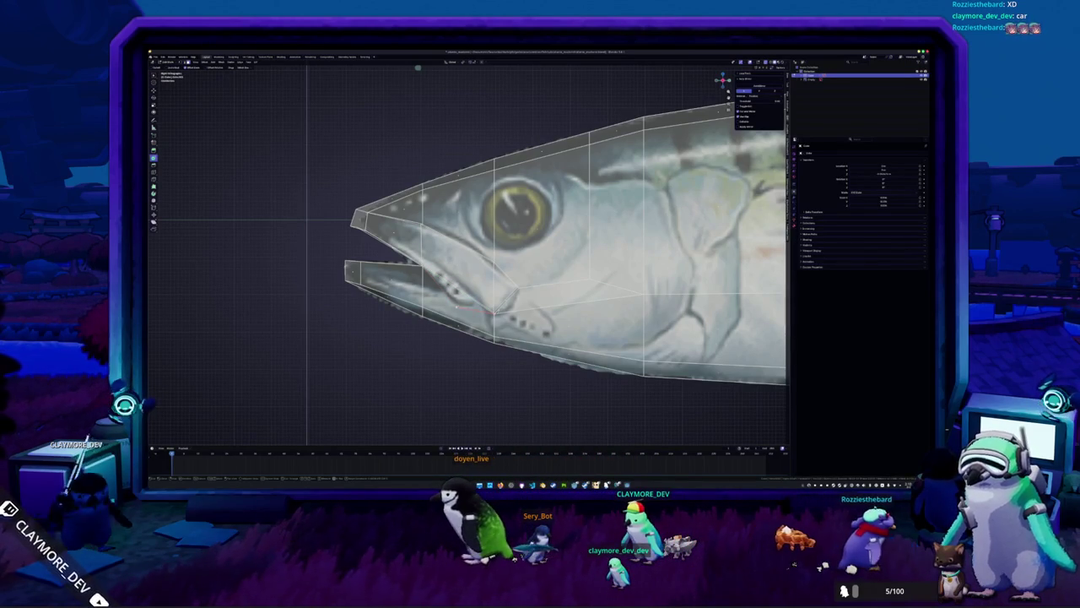
Knife-cut edges along the gill cover outline traced from the reference.
{"action": "mouse_move", "coordinate": [506, 254]}
{"action": "middle_mouse_down", "text": "shift"}
{"action": "mouse_move", "coordinate": [503, 234]}
{"action": "mouse_move", "coordinate": [436, 260]}
{"action": "mouse_move", "coordinate": [542, 276]}
{"action": "mouse_move", "coordinate": [475, 230]}
{"action": "mouse_move", "coordinate": [505, 220]}
{"action": "middle_mouse_up", "text": "shift"}
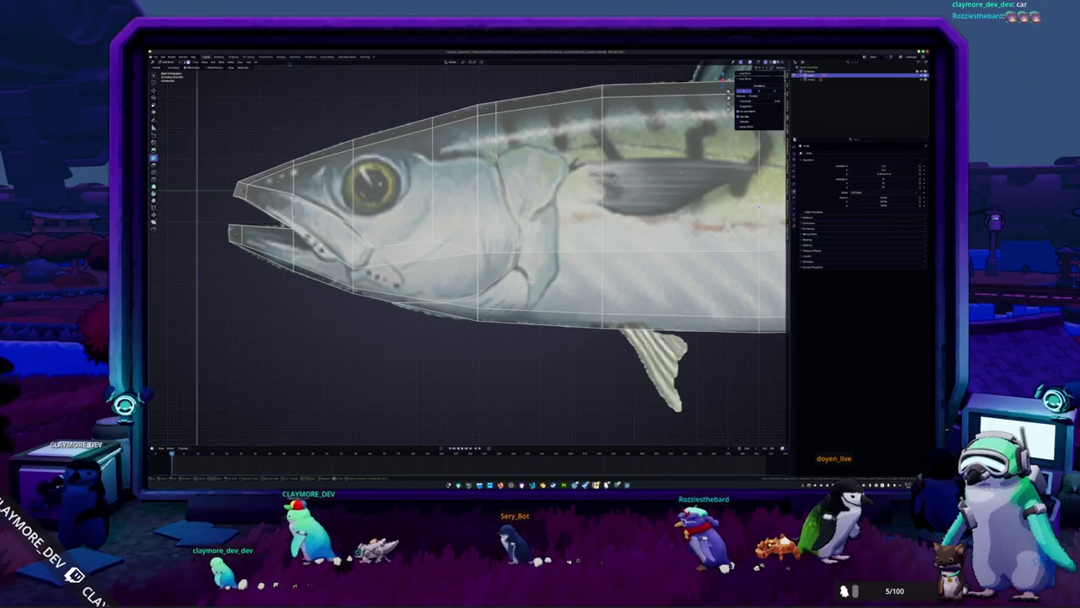
{"action": "left_click", "coordinate": [523, 296]}
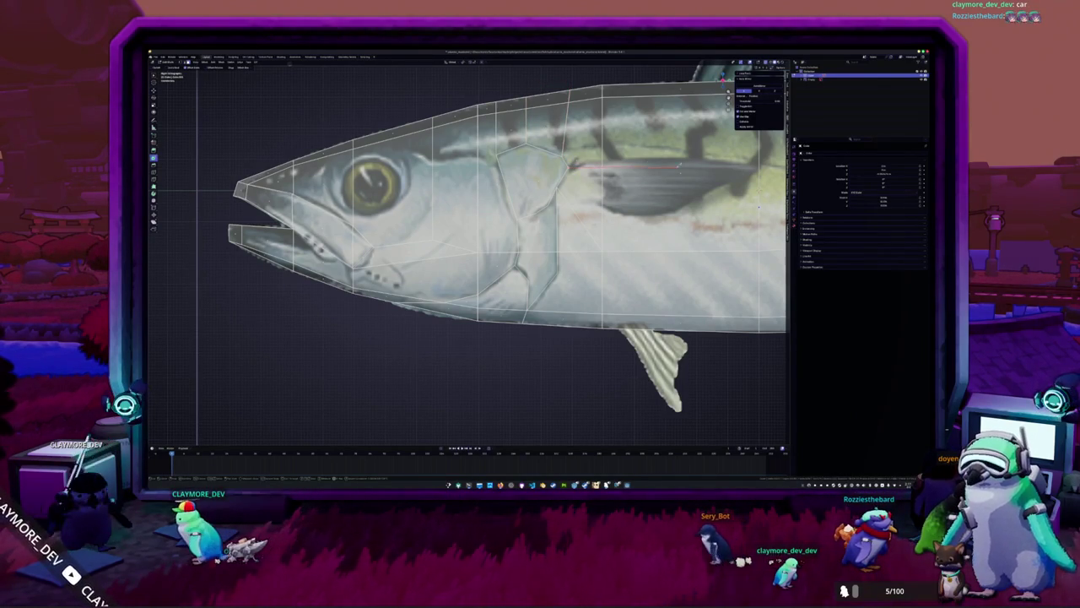
{"action": "middle_click_drag", "start_coordinate": [679, 164], "coordinate": [596, 196], "text": "shift"}
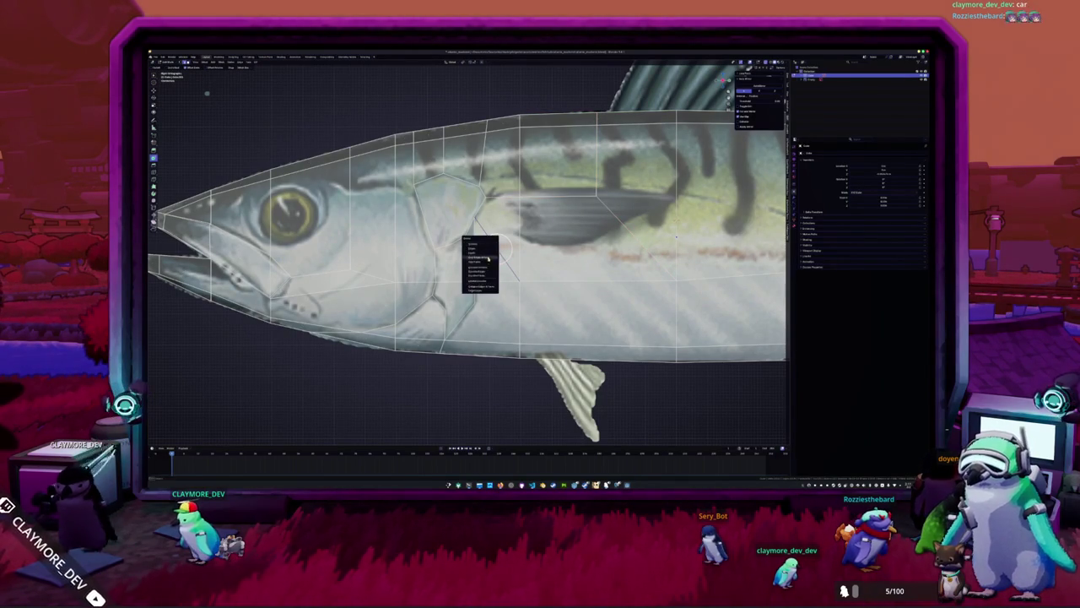
Select the stray vertices beside the gill cover and merge them.
{"action": "scroll", "coordinate": [676, 238], "scroll_direction": "up", "scroll_amount": 2}
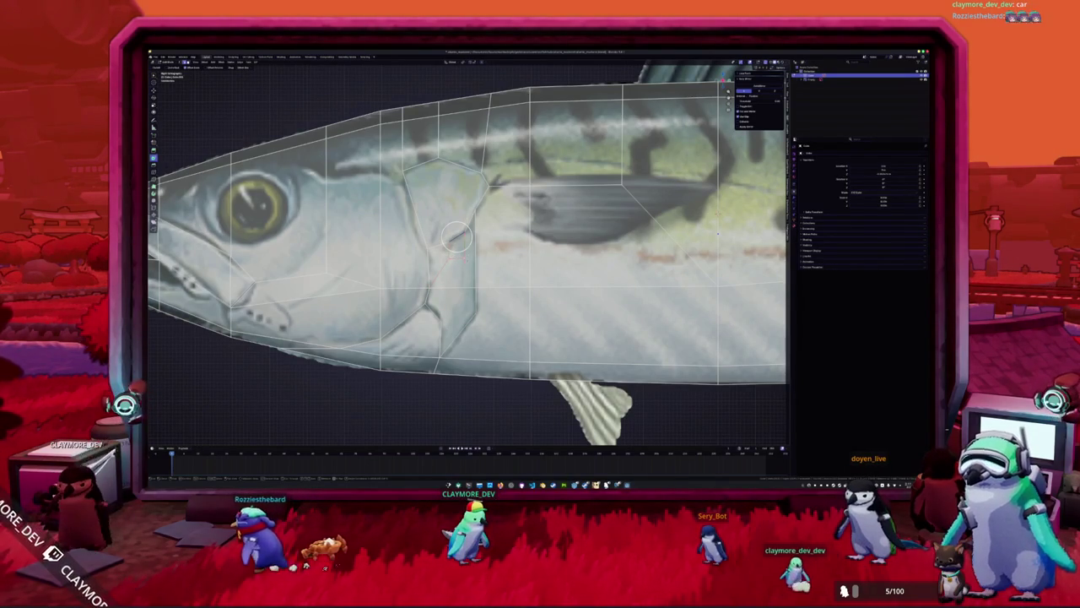
{"action": "left_click", "coordinate": [455, 246]}
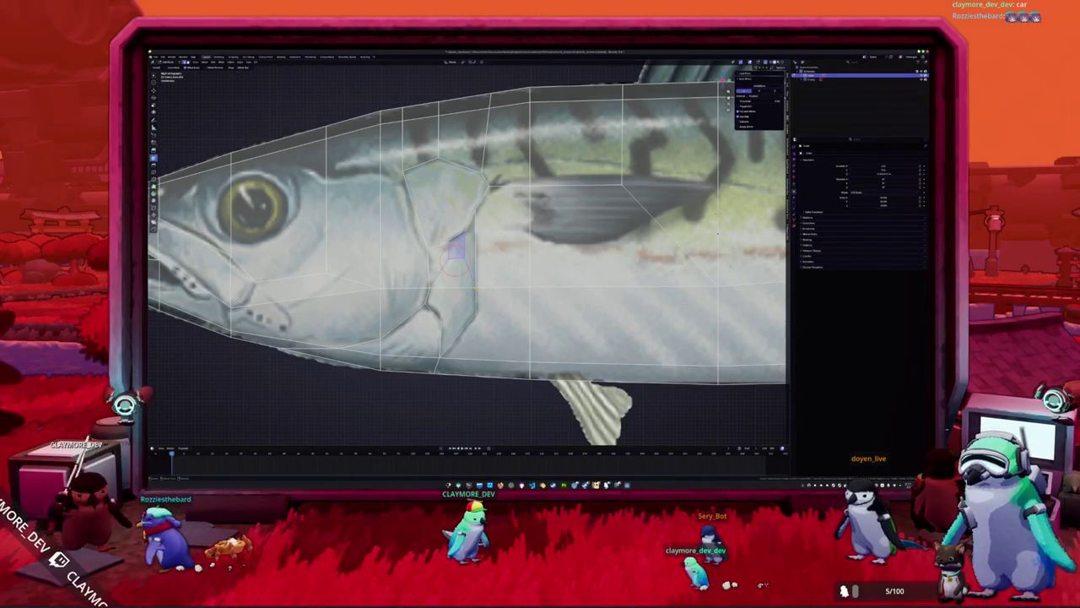
{"action": "middle_click_drag", "start_coordinate": [453, 262], "coordinate": [447, 266]}
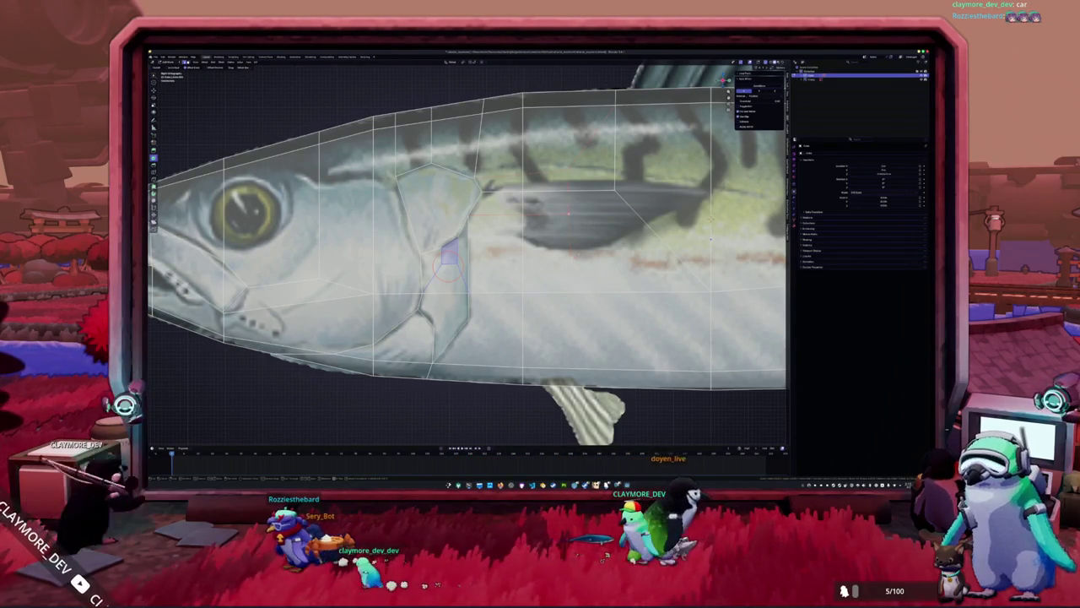
{"action": "left_click", "coordinate": [462, 246]}
{"action": "left_click", "coordinate": [565, 213]}
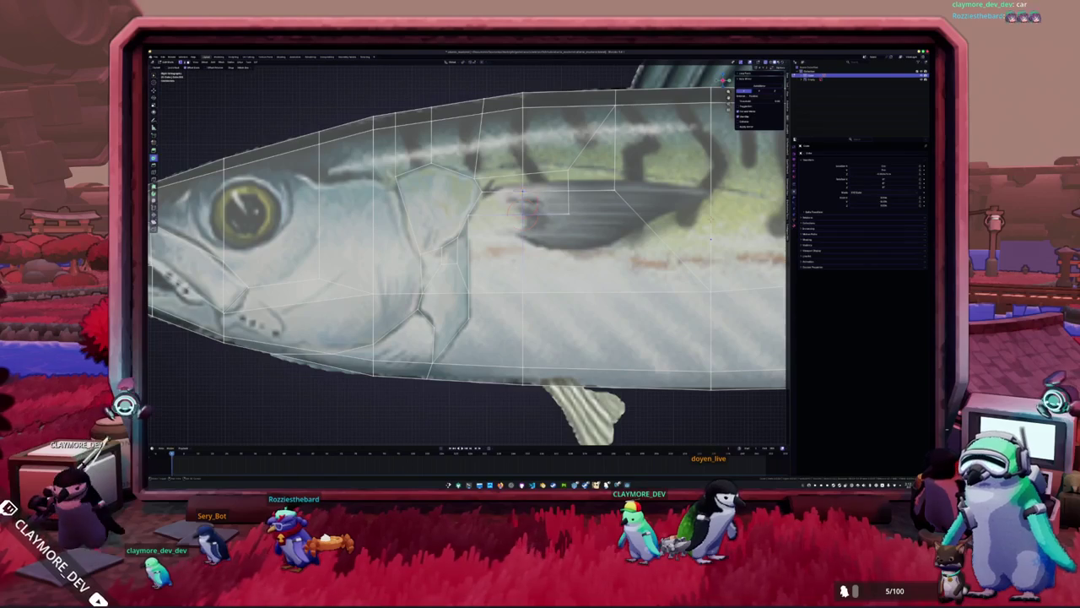
{"action": "key", "text": "m"}
{"action": "left_click", "coordinate": [520, 195]}
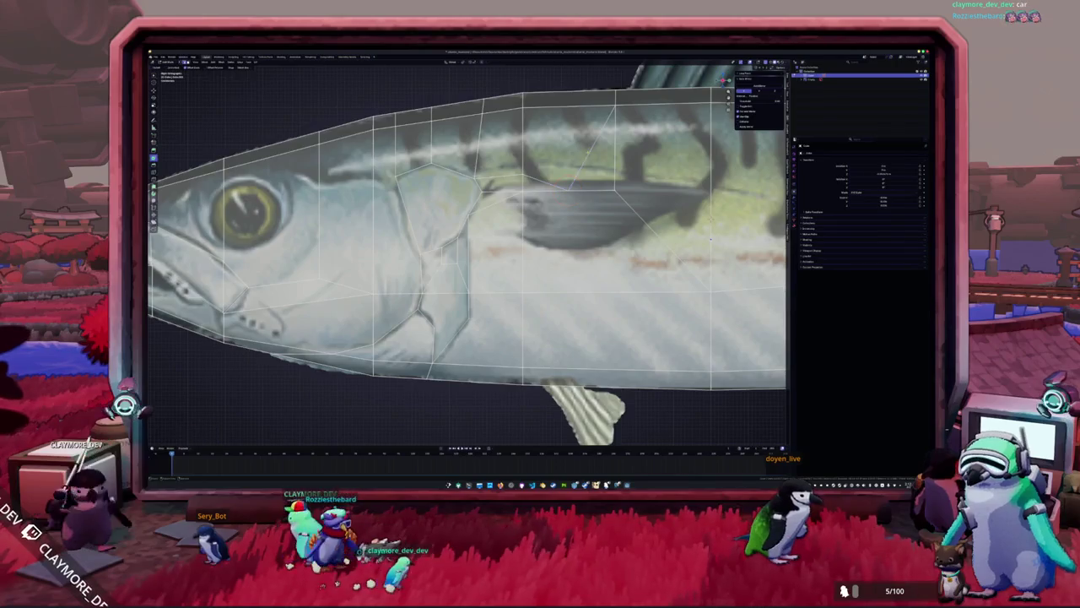
Delete leftover gill-area geometry, merge another vertex set, and view the head in perspective.
{"action": "key", "text": "x"}
{"action": "left_click", "coordinate": [587, 151]}
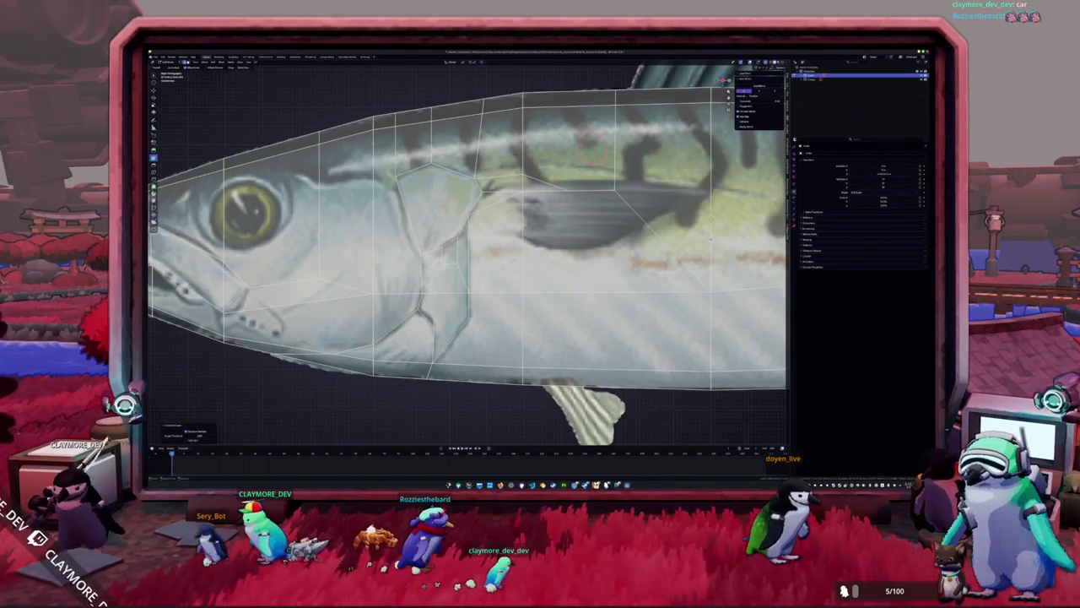
{"action": "key", "text": "m"}
{"action": "left_click", "coordinate": [520, 193]}
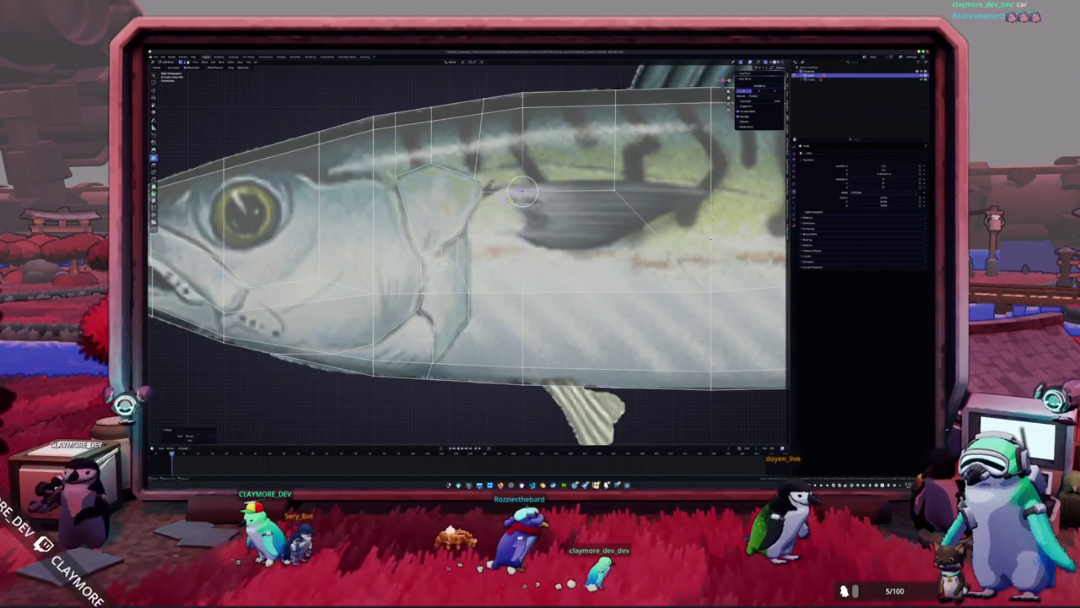
{"action": "scroll", "coordinate": [521, 192], "scroll_direction": "down", "scroll_amount": 2}
{"action": "middle_click_drag", "start_coordinate": [521, 192], "coordinate": [585, 167], "text": "shift"}
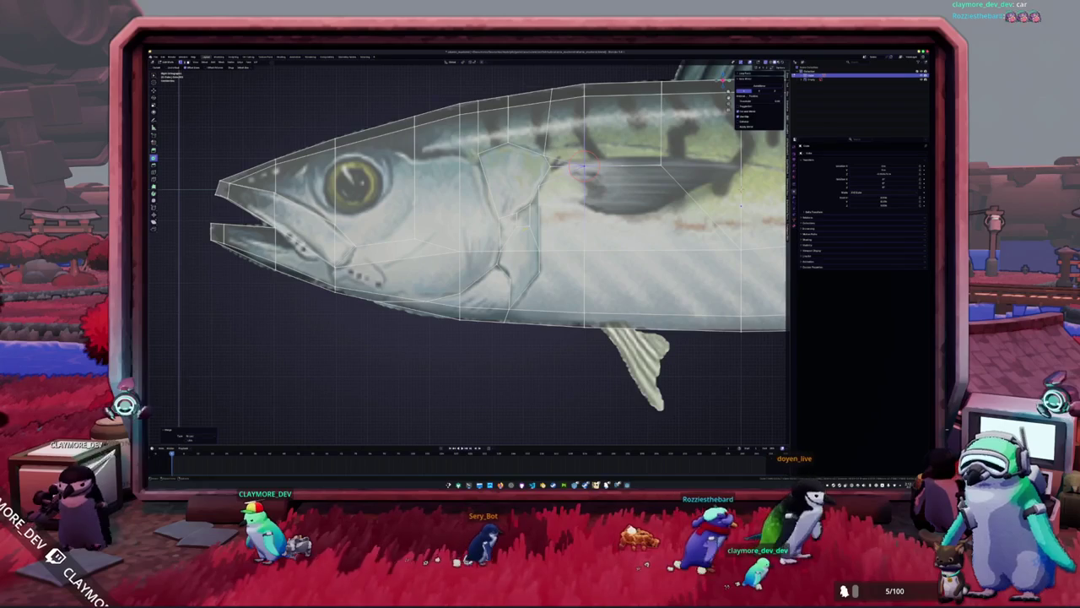
{"action": "middle_click_drag", "start_coordinate": [584, 166], "coordinate": [618, 168], "text": "shift"}
{"action": "scroll", "coordinate": [617, 167], "scroll_direction": "up", "scroll_amount": 1}
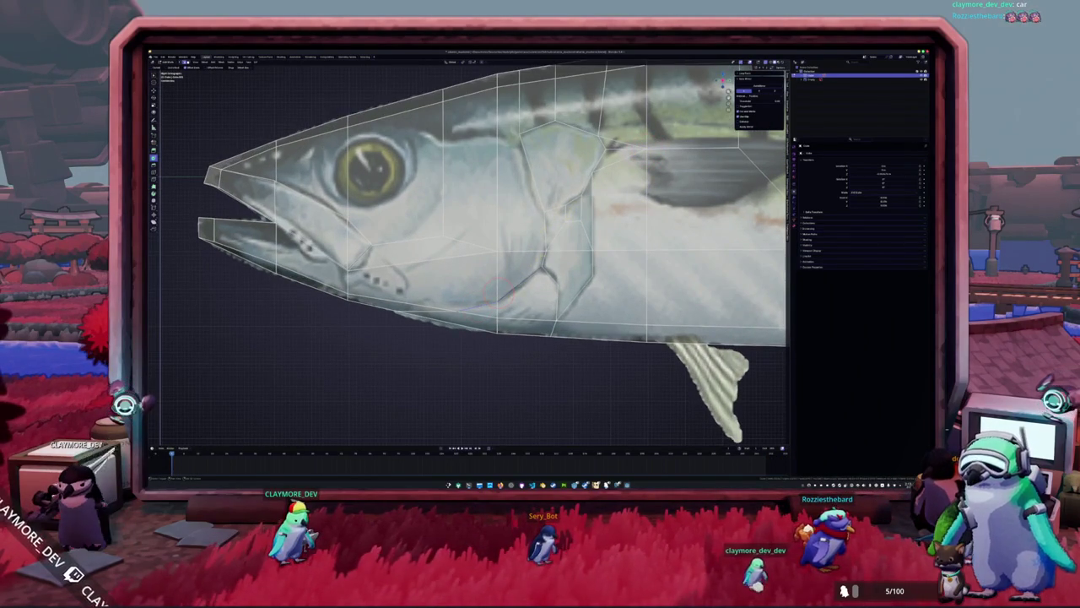
{"action": "scroll", "coordinate": [617, 167], "scroll_direction": "down", "scroll_amount": 3}
{"action": "mouse_move", "coordinate": [617, 167]}
{"action": "middle_mouse_down"}
{"action": "mouse_move", "coordinate": [653, 193]}
{"action": "mouse_move", "coordinate": [640, 244]}
{"action": "mouse_move", "coordinate": [680, 314]}
{"action": "middle_mouse_up"}
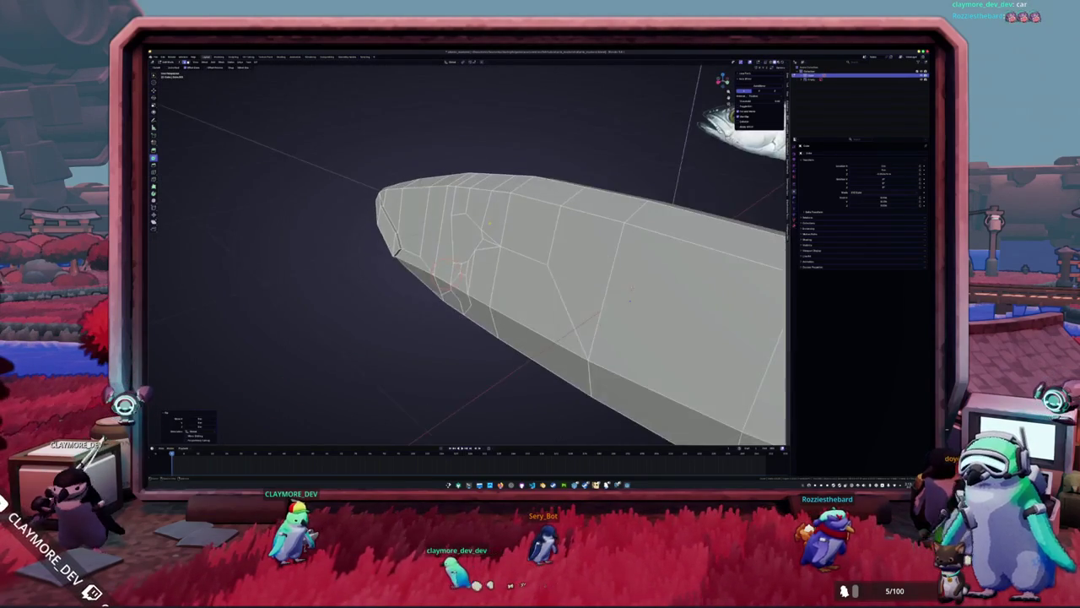
Split the gill cover edges apart along X and merge the moved vertices.
{"action": "key", "text": "g"}
{"action": "key", "text": "x"}
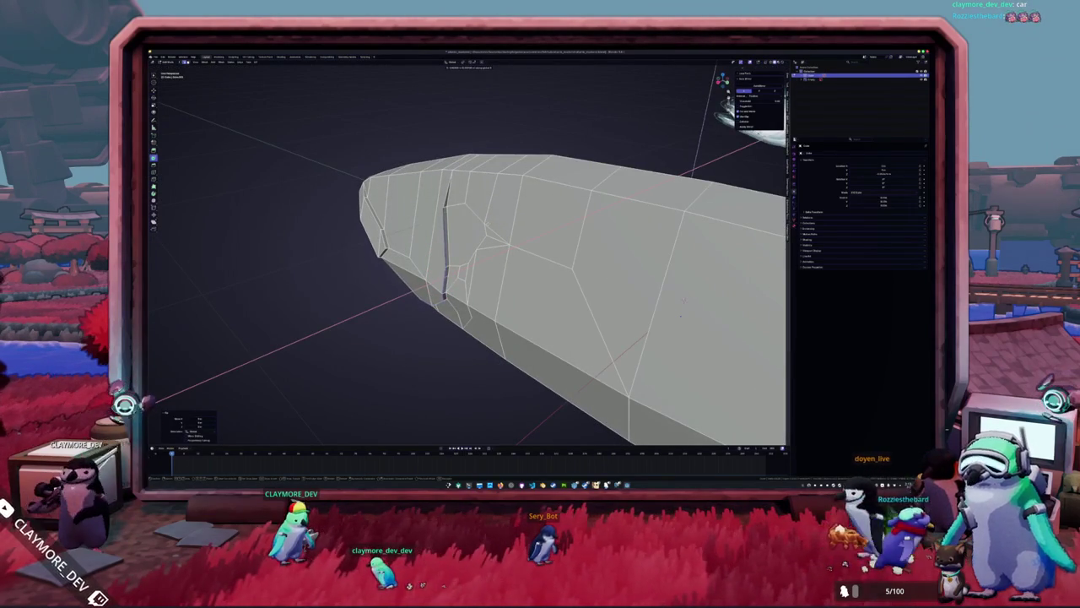
{"action": "key", "text": "Return"}
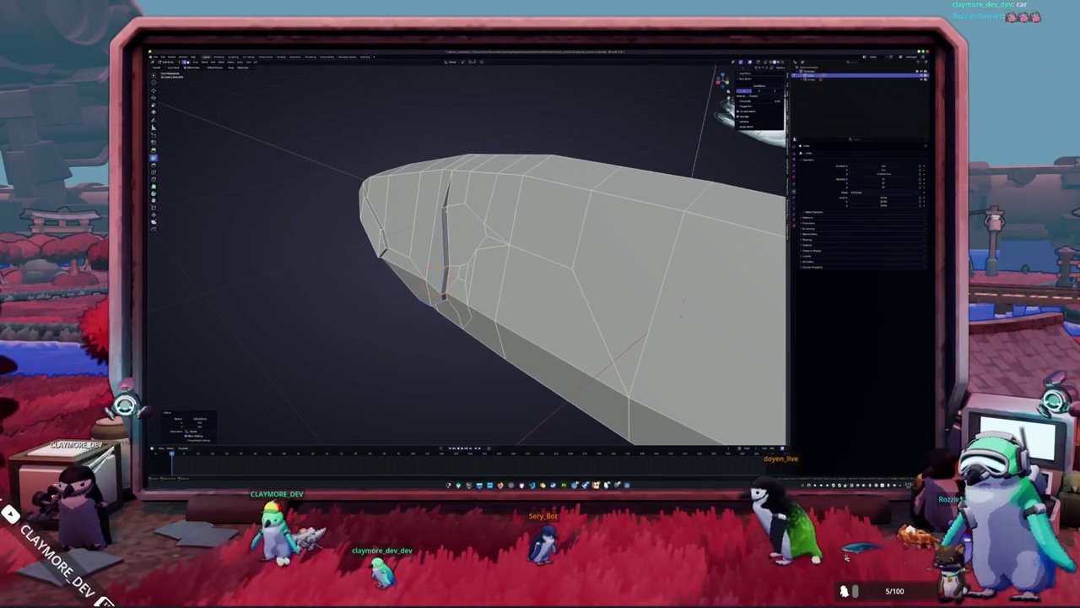
{"action": "key", "text": "m"}
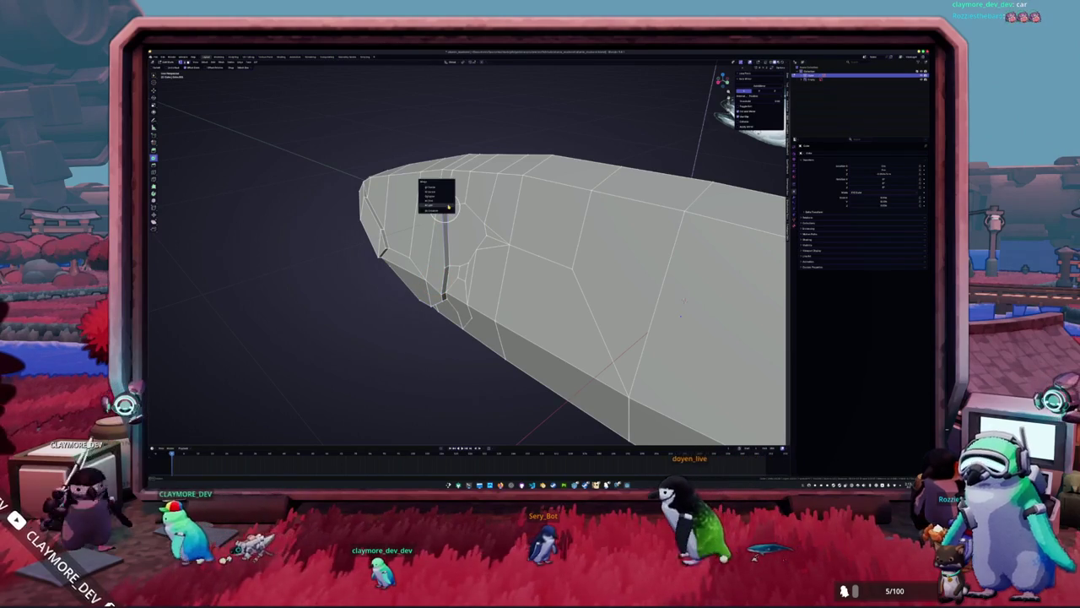
{"action": "left_click", "coordinate": [446, 205]}
Inspect the gill slit and snout from above, the side view and close up.
{"action": "middle_click_drag", "start_coordinate": [446, 205], "coordinate": [467, 154]}
{"action": "middle_click_drag", "start_coordinate": [675, 131], "coordinate": [658, 144]}
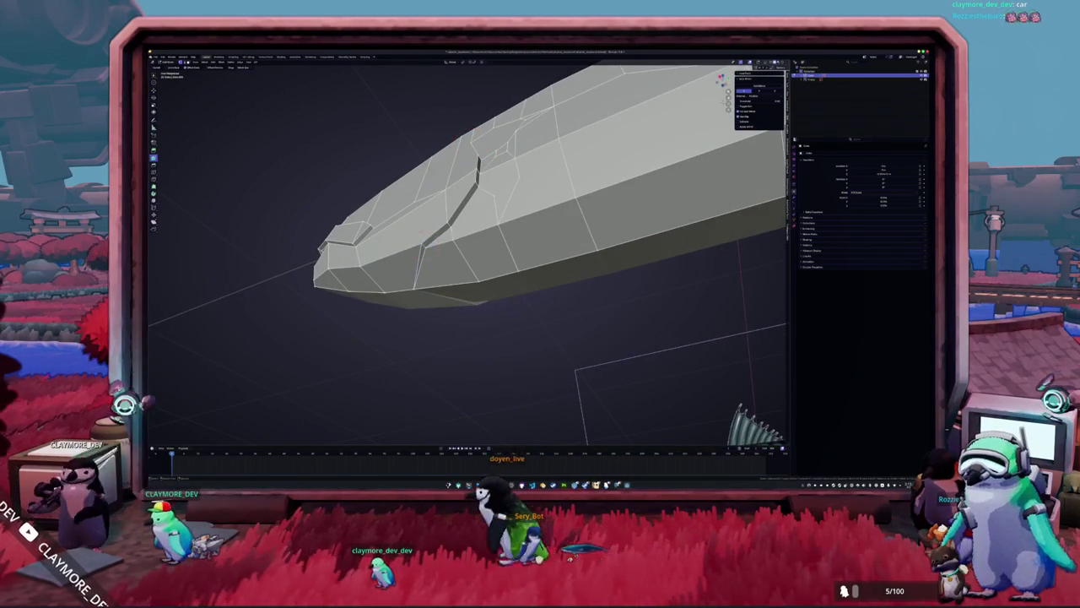
{"action": "scroll", "coordinate": [424, 245], "scroll_direction": "up", "scroll_amount": 3}
{"action": "mouse_move", "coordinate": [424, 245]}
{"action": "middle_mouse_down"}
{"action": "mouse_move", "coordinate": [405, 279]}
{"action": "mouse_move", "coordinate": [482, 290]}
{"action": "mouse_move", "coordinate": [553, 252]}
{"action": "mouse_move", "coordinate": [516, 244]}
{"action": "middle_mouse_up"}
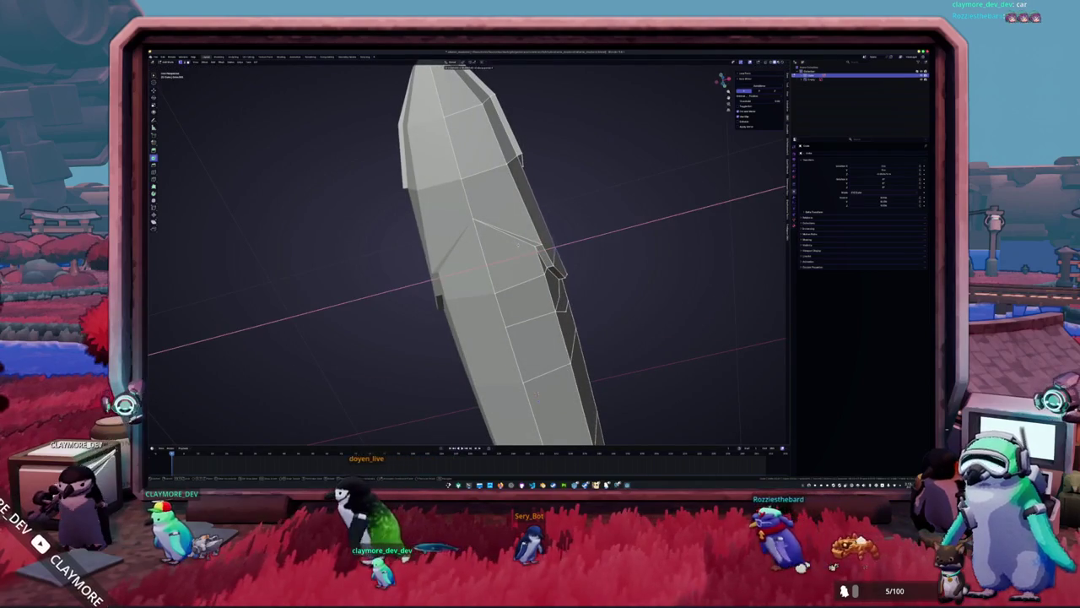
{"action": "key", "text": "KP_3"}
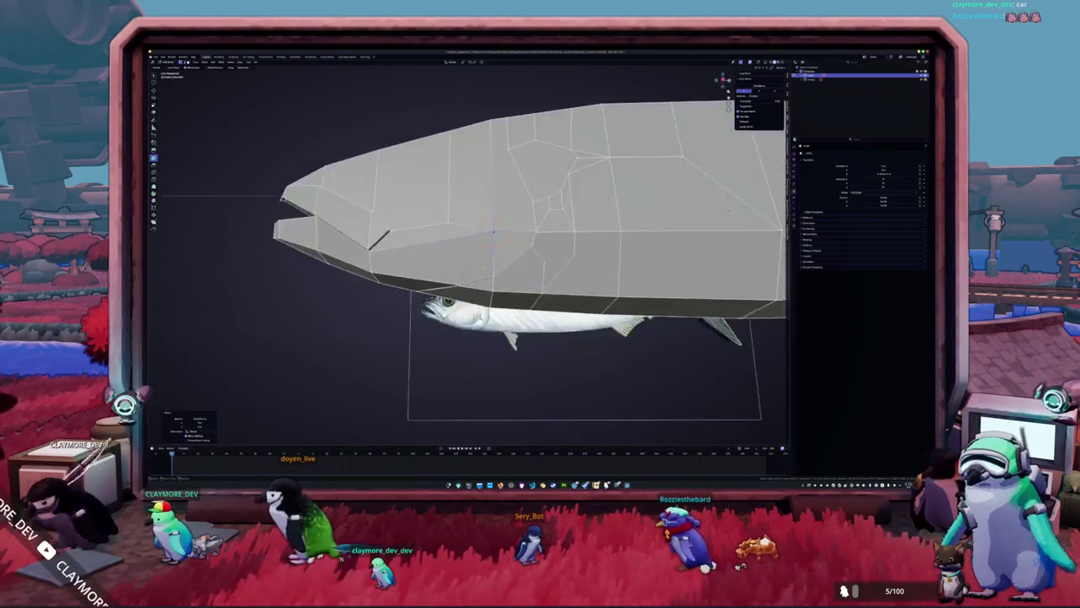
{"action": "mouse_move", "coordinate": [517, 242]}
{"action": "middle_mouse_down"}
{"action": "mouse_move", "coordinate": [630, 242]}
{"action": "mouse_move", "coordinate": [620, 345]}
{"action": "middle_mouse_up"}
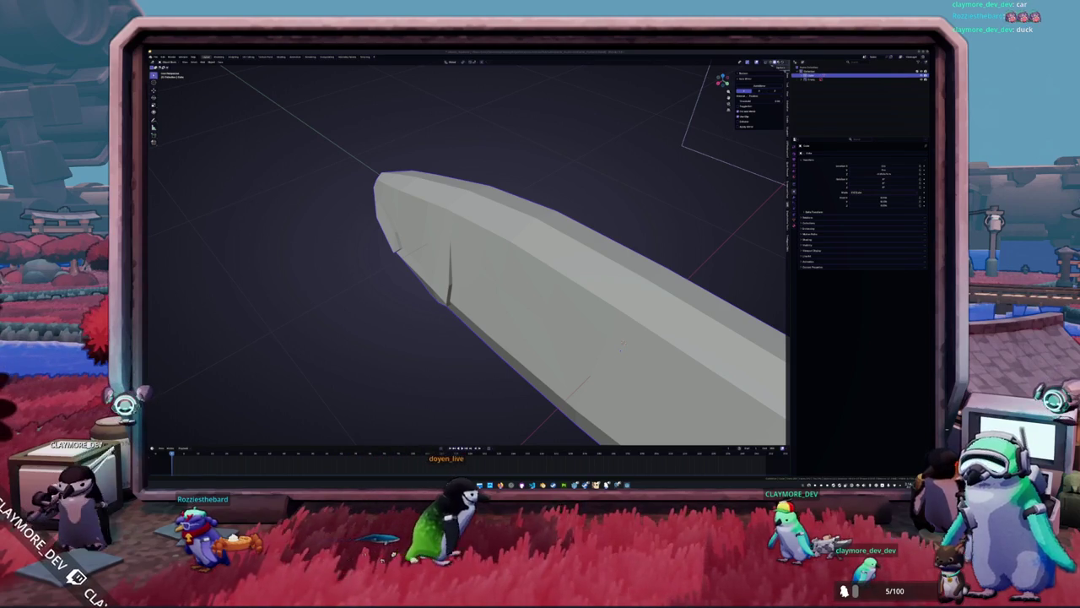
{"action": "mouse_move", "coordinate": [690, 284]}
{"action": "middle_mouse_down"}
{"action": "mouse_move", "coordinate": [523, 253]}
{"action": "mouse_move", "coordinate": [414, 215]}
{"action": "mouse_move", "coordinate": [481, 250]}
{"action": "middle_mouse_up"}
{"action": "key", "text": "Tab"}
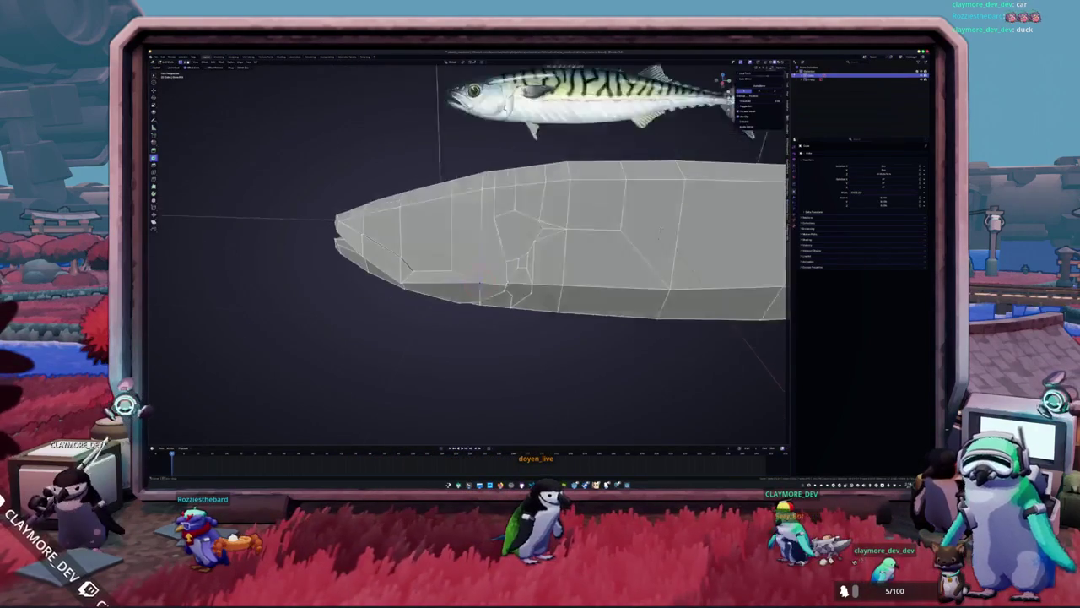
{"action": "scroll", "coordinate": [332, 94], "scroll_direction": "up", "scroll_amount": 2}
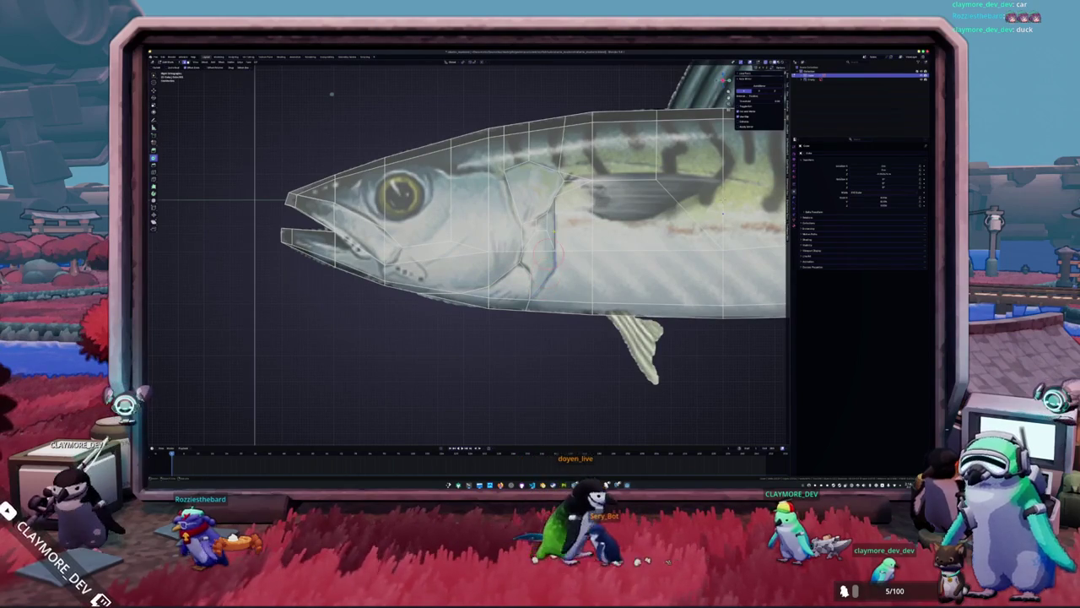
{"action": "middle_click_drag", "start_coordinate": [332, 95], "coordinate": [346, 101]}
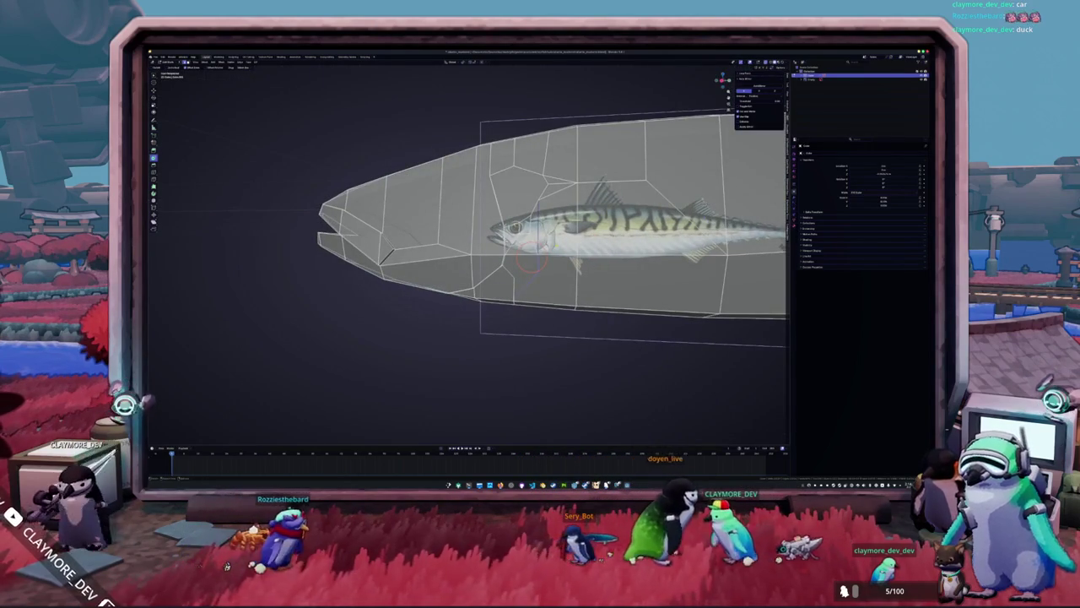
{"action": "key", "text": "KP_3"}
{"action": "middle_click_drag", "start_coordinate": [354, 121], "coordinate": [338, 129], "text": "shift"}
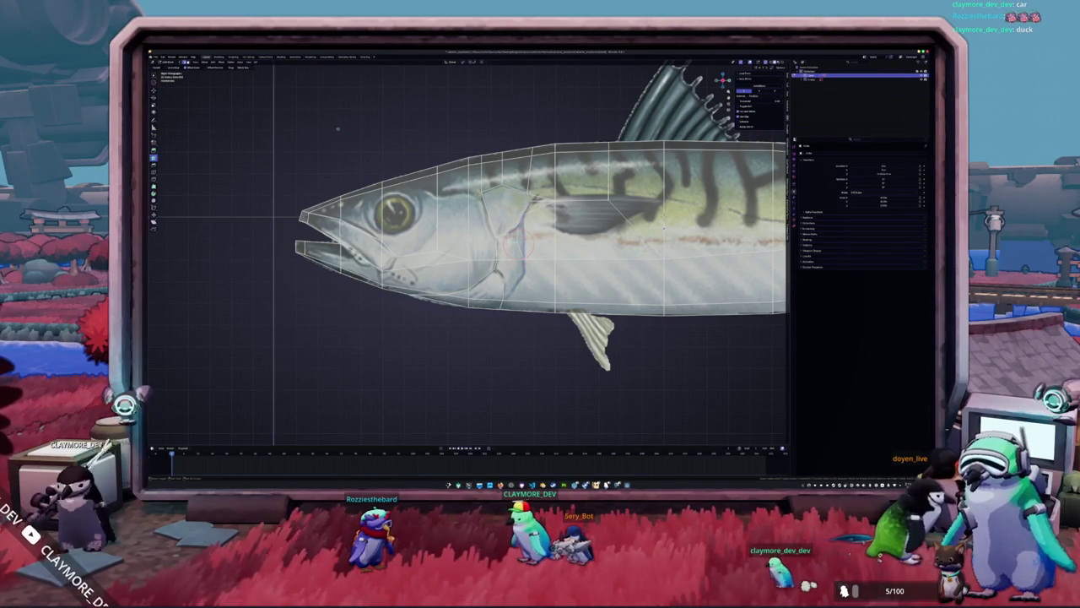
{"action": "mouse_move", "coordinate": [338, 128]}
{"action": "middle_mouse_down"}
{"action": "mouse_move", "coordinate": [512, 201]}
{"action": "mouse_move", "coordinate": [508, 210]}
{"action": "middle_mouse_up"}
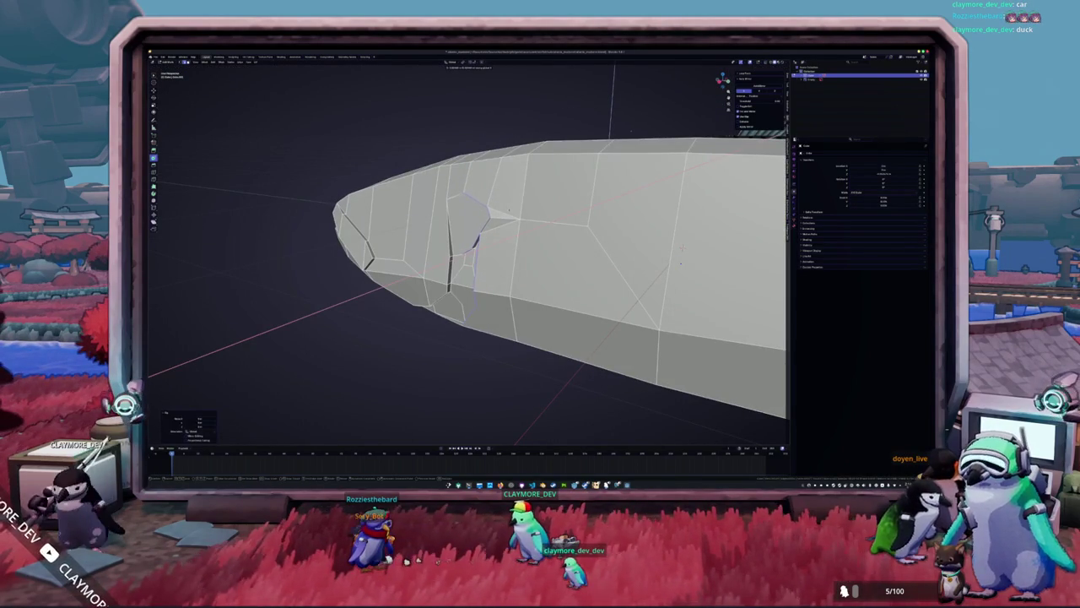
{"action": "mouse_move", "coordinate": [509, 210]}
{"action": "middle_mouse_down"}
{"action": "mouse_move", "coordinate": [479, 237]}
{"action": "mouse_move", "coordinate": [517, 259]}
{"action": "middle_mouse_up"}
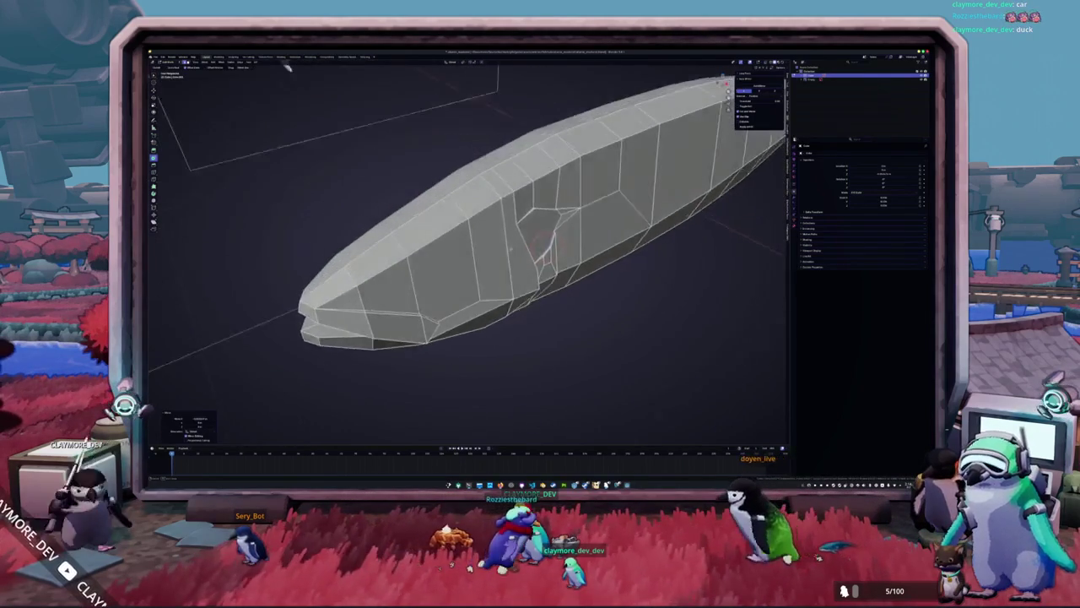
{"action": "key", "text": "KP_1"}
{"action": "key", "text": "alt+z"}
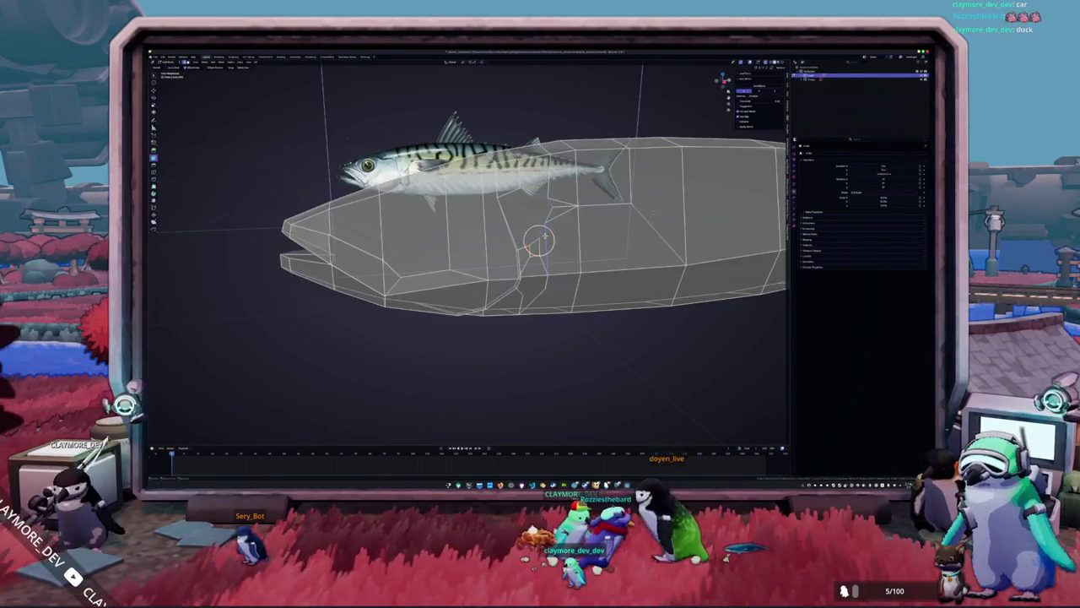
{"action": "middle_click_drag", "start_coordinate": [557, 230], "coordinate": [489, 253]}
{"action": "key", "text": "alt+z"}
{"action": "key", "text": "KP_1"}
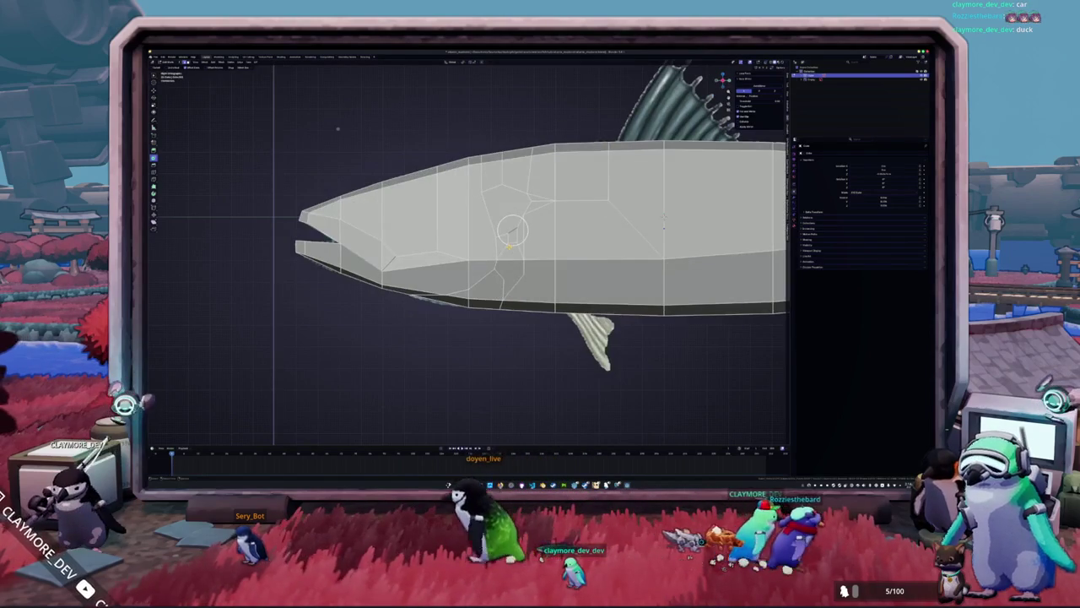
{"action": "key", "text": "alt+z"}
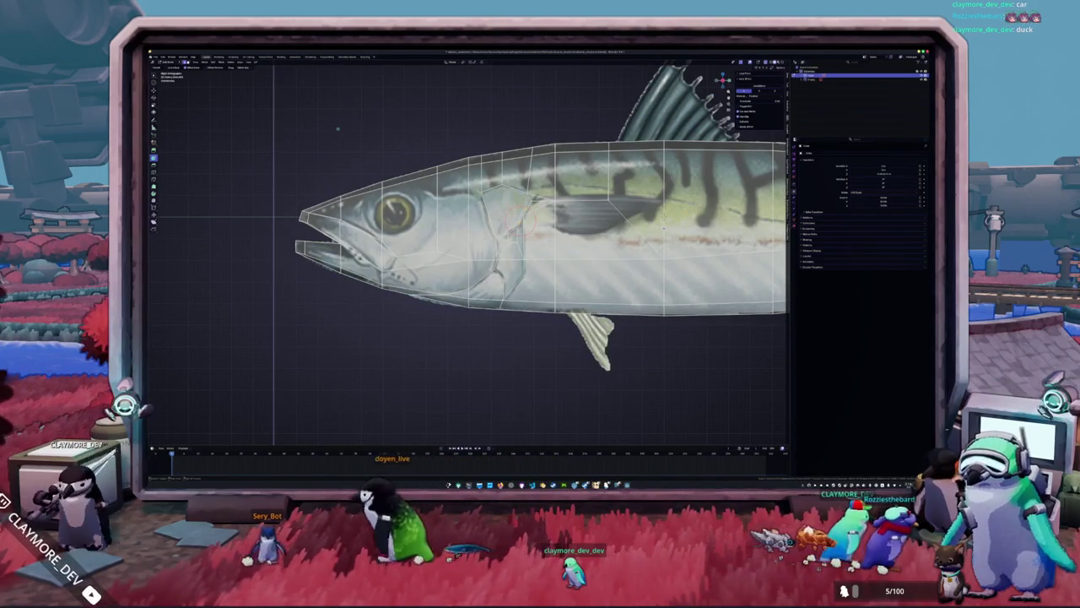
{"action": "mouse_move", "coordinate": [521, 203]}
{"action": "middle_mouse_down"}
{"action": "mouse_move", "coordinate": [470, 217]}
{"action": "mouse_move", "coordinate": [614, 261]}
{"action": "middle_mouse_up"}
{"action": "right_click", "coordinate": [490, 211]}
{"action": "mouse_move", "coordinate": [489, 257]}
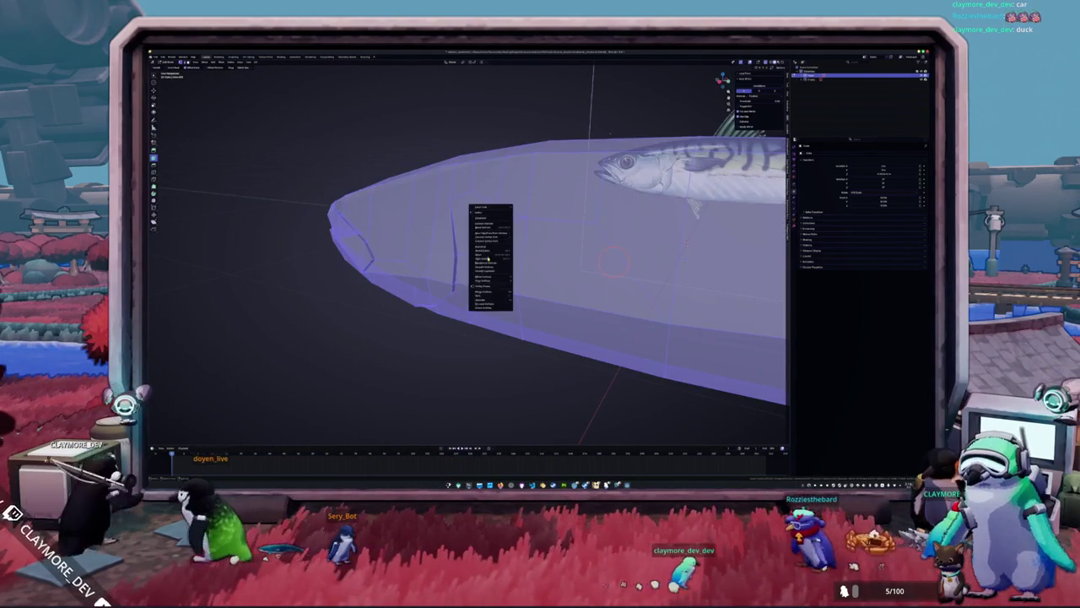
Enter Edit Mode and check the gill slit against the reference in X-ray, cancelling a trial X move.
{"action": "left_click", "coordinate": [535, 307]}
{"action": "mouse_move", "coordinate": [535, 307]}
{"action": "middle_mouse_down"}
{"action": "mouse_move", "coordinate": [506, 253]}
{"action": "mouse_move", "coordinate": [498, 279]}
{"action": "mouse_move", "coordinate": [473, 233]}
{"action": "middle_mouse_up"}
{"action": "key", "text": "Tab"}
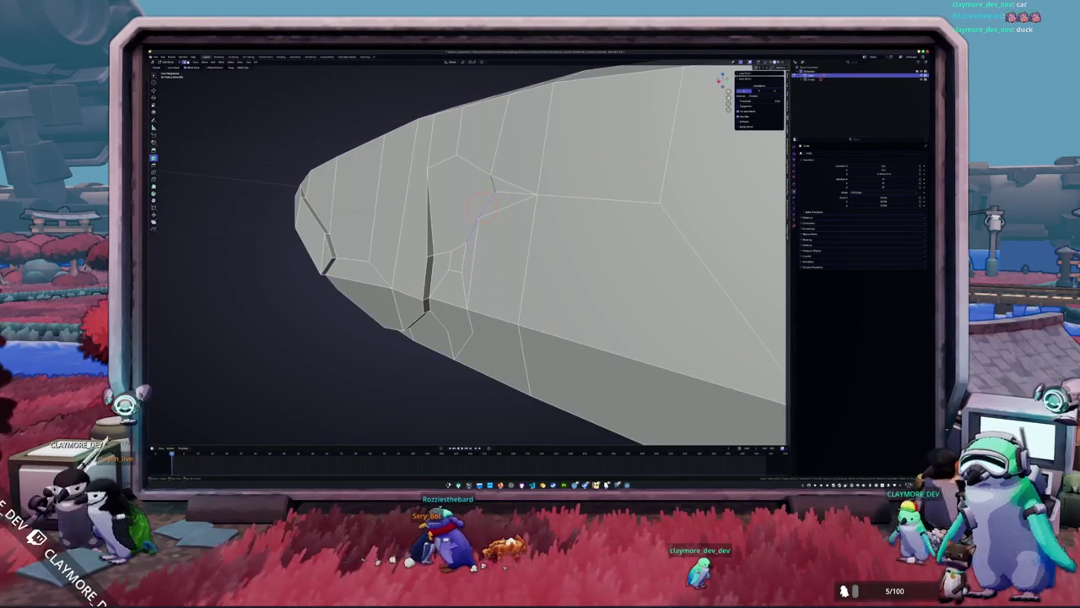
{"action": "middle_click_drag", "start_coordinate": [474, 196], "coordinate": [434, 227]}
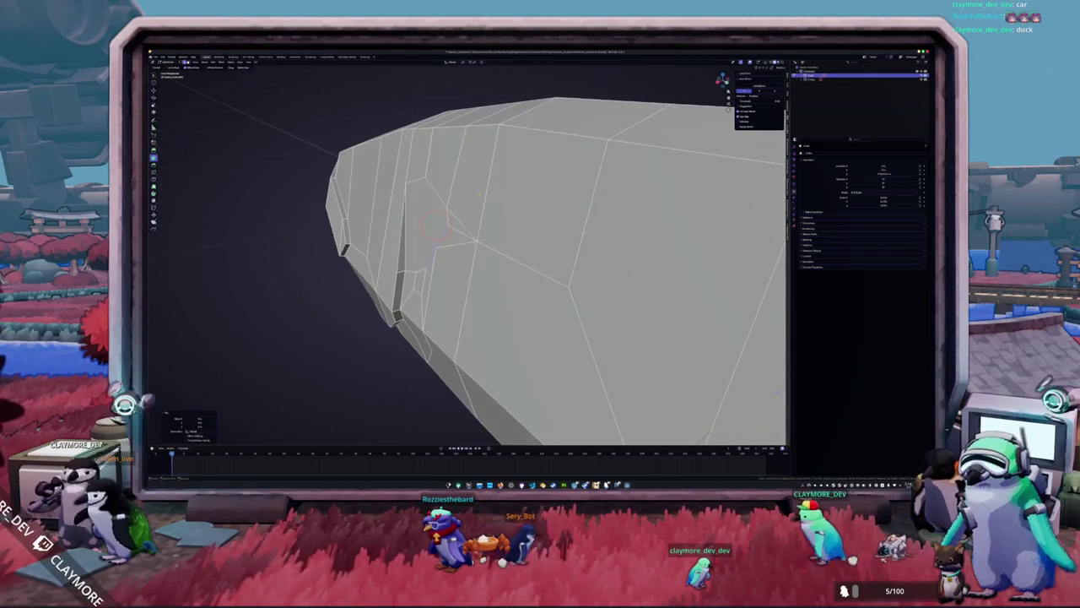
{"action": "key", "text": "g"}
{"action": "key", "text": "x"}
{"action": "key", "text": "Escape"}
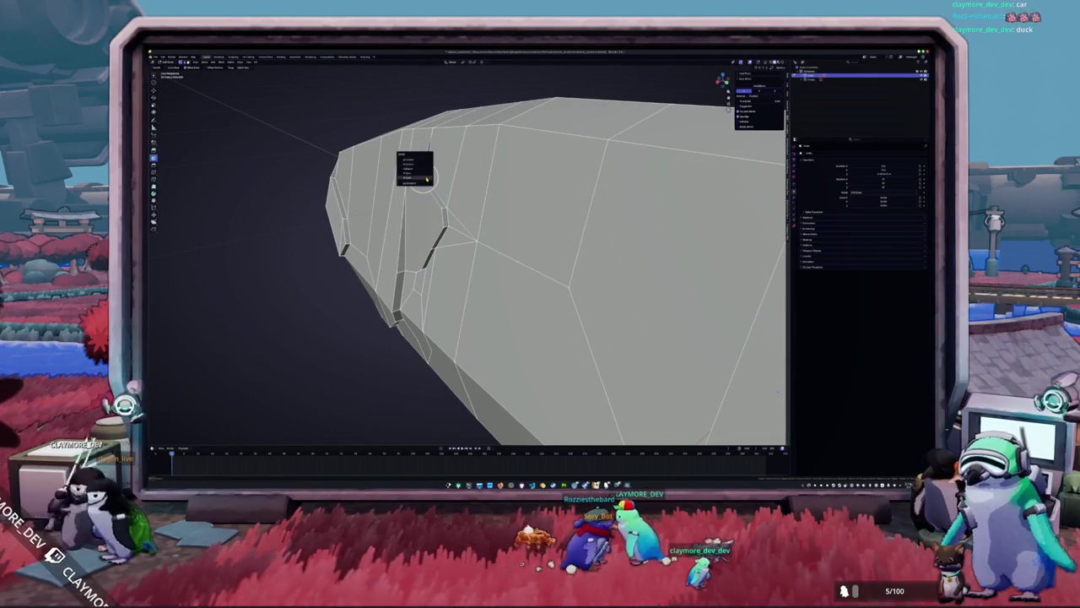
{"action": "mouse_move", "coordinate": [424, 175]}
{"action": "middle_mouse_down"}
{"action": "mouse_move", "coordinate": [444, 121]}
{"action": "mouse_move", "coordinate": [506, 144]}
{"action": "middle_mouse_up"}
{"action": "key", "text": "alt+z"}
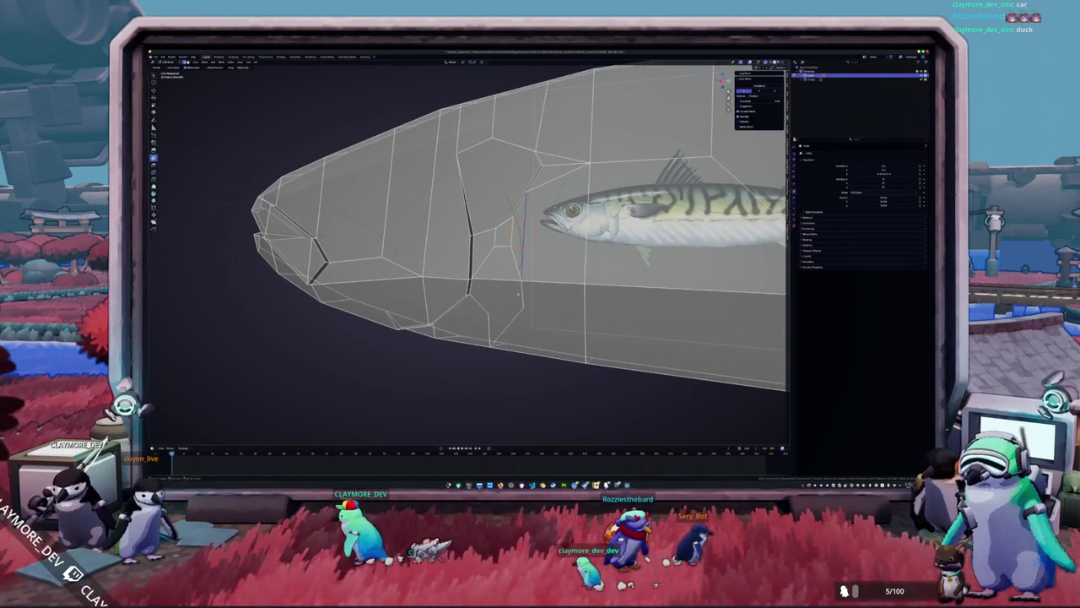
{"action": "key", "text": "alt+z"}
Slide the selected slit edge along the X axis to reshape the gill slit.
{"action": "mouse_move", "coordinate": [511, 321]}
{"action": "middle_mouse_down"}
{"action": "mouse_move", "coordinate": [681, 263]}
{"action": "mouse_move", "coordinate": [471, 319]}
{"action": "mouse_move", "coordinate": [465, 205]}
{"action": "middle_mouse_up"}
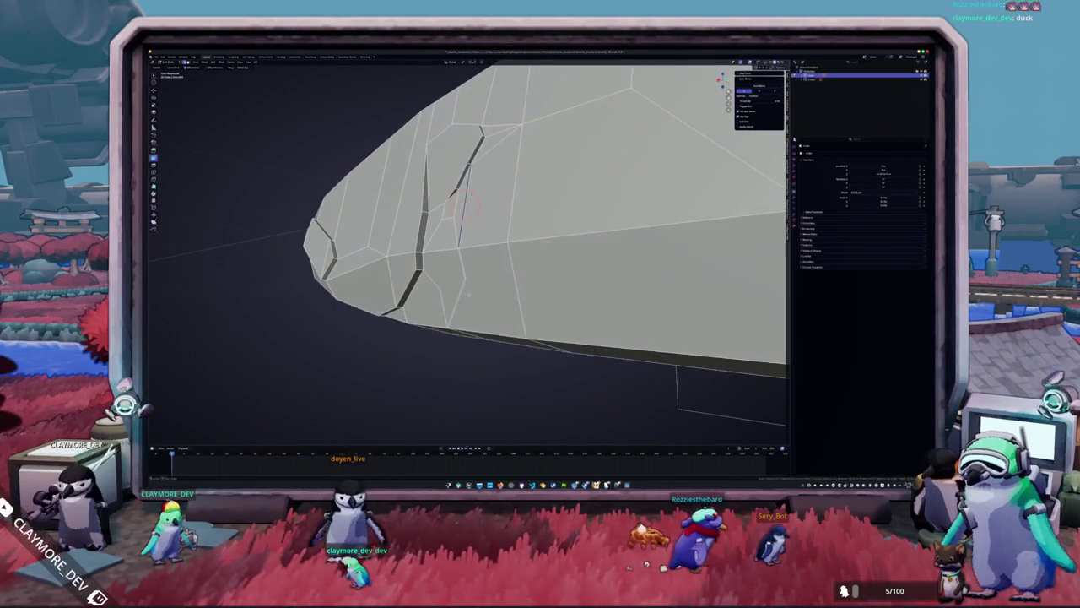
{"action": "key", "text": "g"}
{"action": "key", "text": "x"}
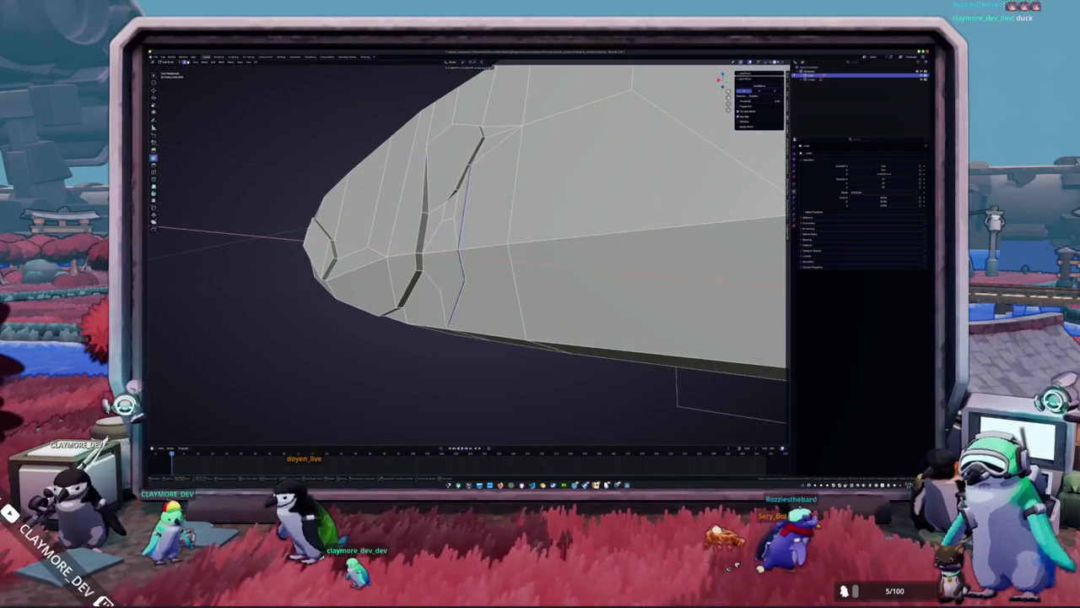
{"action": "left_click", "coordinate": [473, 256]}
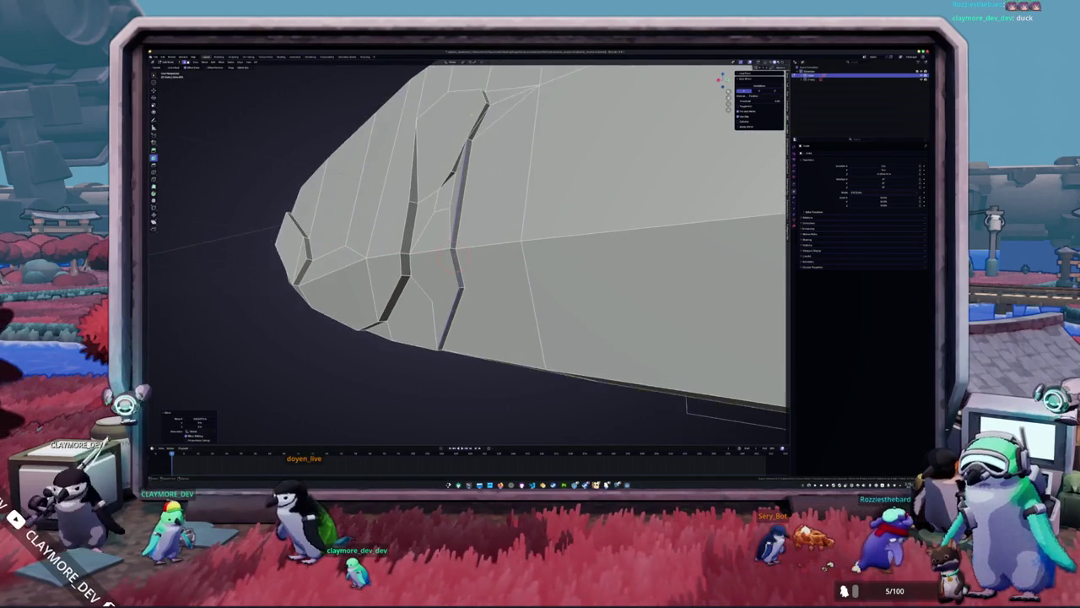
Switch to a different selection mode, then return to Object Mode.
{"action": "middle_click_drag", "start_coordinate": [473, 256], "coordinate": [464, 374]}
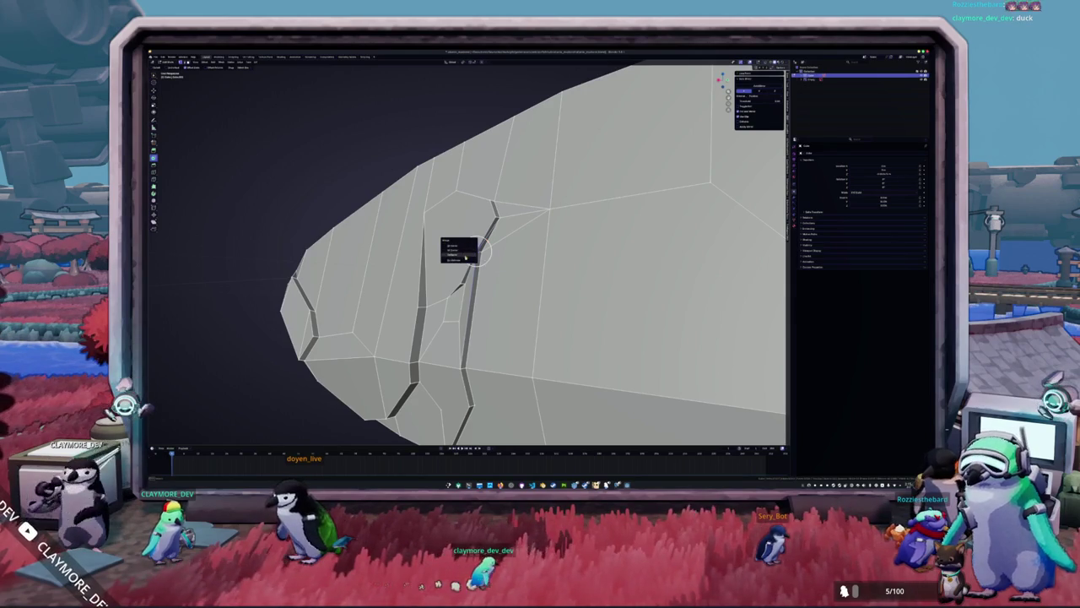
{"action": "scroll", "coordinate": [476, 250], "scroll_direction": "up", "scroll_amount": 2}
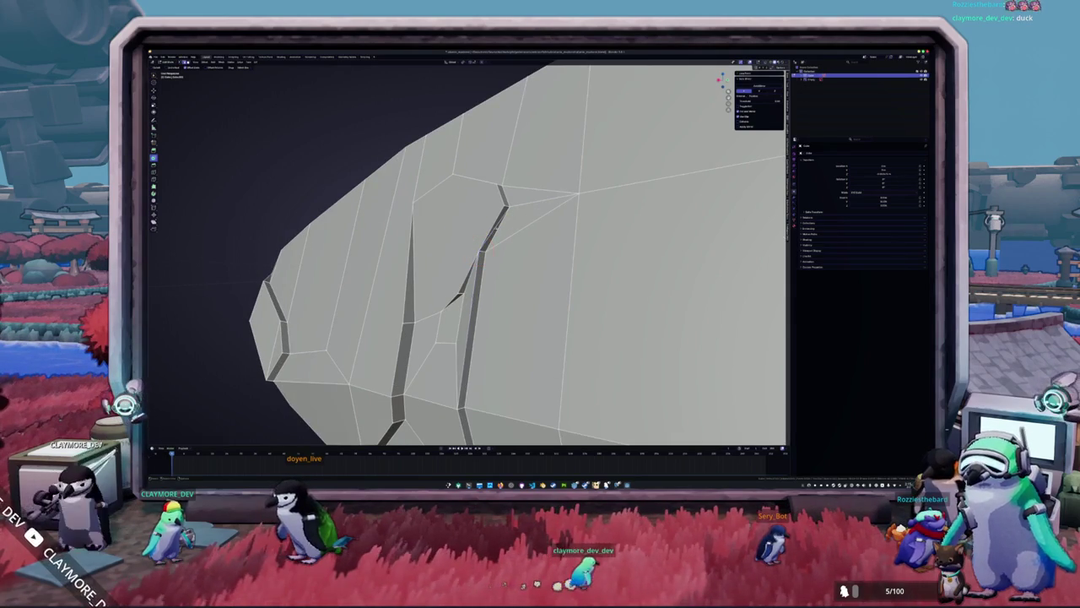
{"action": "key", "text": "m"}
{"action": "left_click", "coordinate": [488, 221]}
{"action": "mouse_move", "coordinate": [488, 221]}
{"action": "middle_mouse_down"}
{"action": "mouse_move", "coordinate": [551, 169]}
{"action": "mouse_move", "coordinate": [541, 250]}
{"action": "mouse_move", "coordinate": [475, 275]}
{"action": "mouse_move", "coordinate": [475, 262]}
{"action": "mouse_move", "coordinate": [507, 264]}
{"action": "middle_mouse_up"}
{"action": "key", "text": "Tab"}
{"action": "key", "text": "Tab"}
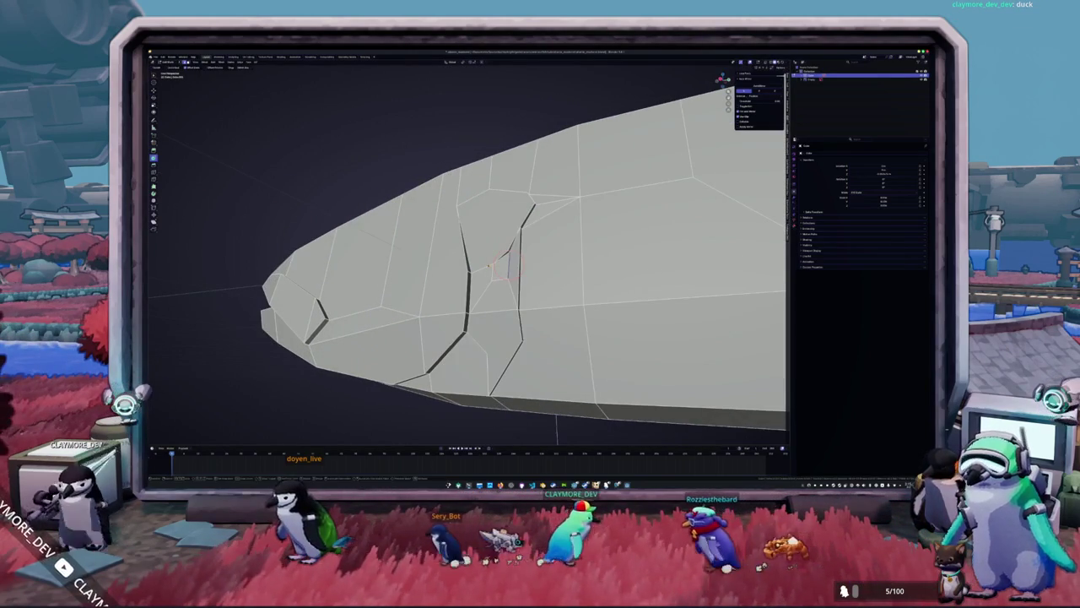
Compare the head with the reference in side view, then re-enter Edit Mode from a lower angle.
{"action": "middle_click_drag", "start_coordinate": [506, 261], "coordinate": [515, 238]}
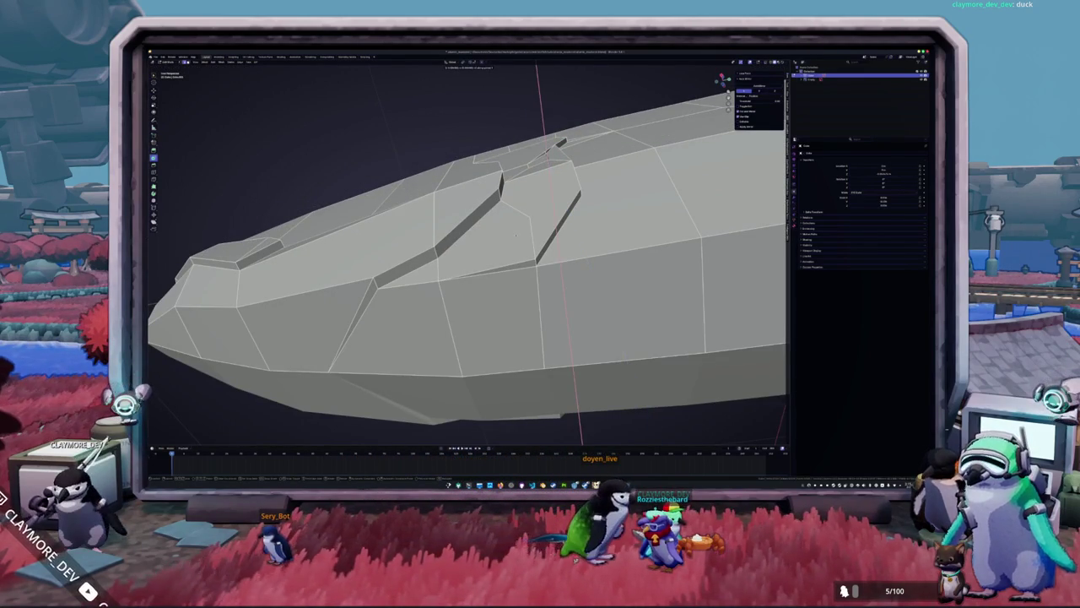
{"action": "middle_click_drag", "start_coordinate": [516, 235], "coordinate": [515, 282]}
{"action": "scroll", "coordinate": [494, 272], "scroll_direction": "up", "scroll_amount": 2}
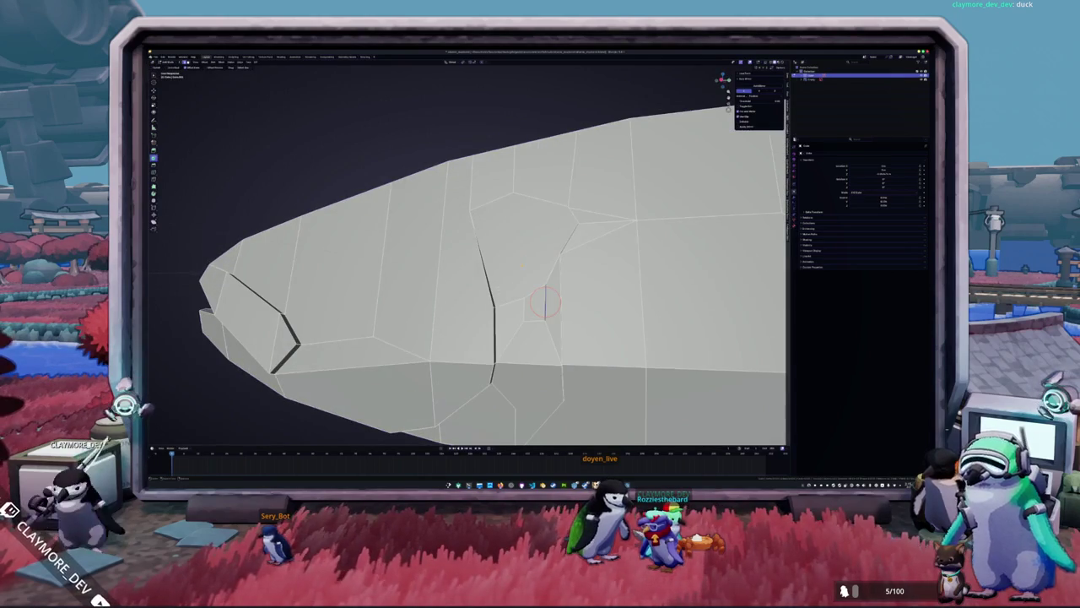
{"action": "key", "text": "KP_3"}
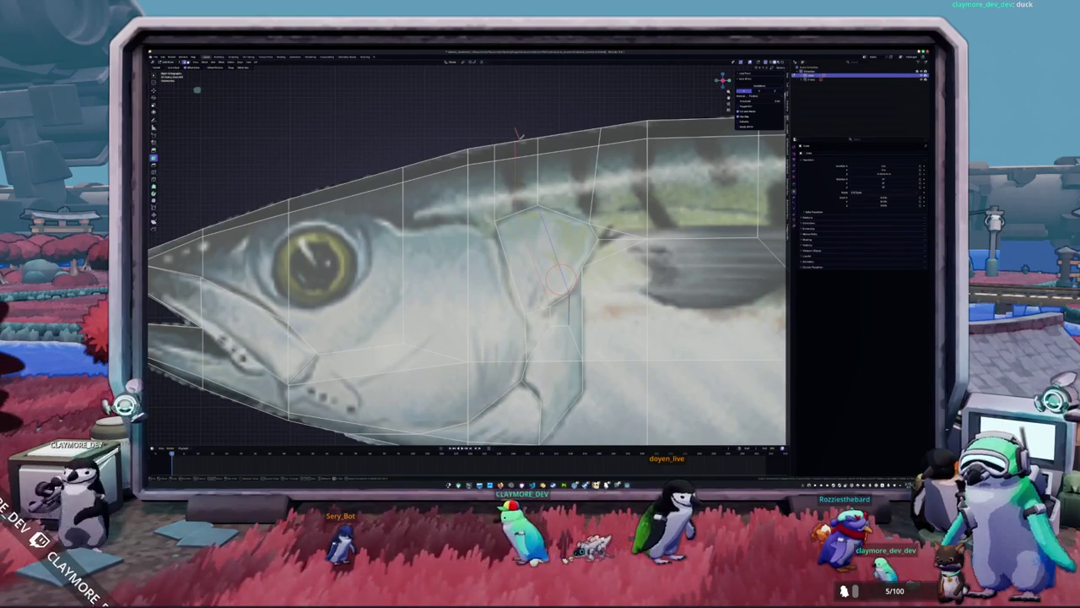
{"action": "key", "text": "Tab"}
{"action": "middle_click_drag", "start_coordinate": [464, 253], "coordinate": [506, 278]}
{"action": "mouse_move", "coordinate": [633, 229]}
{"action": "middle_mouse_down"}
{"action": "mouse_move", "coordinate": [738, 304]}
{"action": "mouse_move", "coordinate": [742, 278]}
{"action": "mouse_move", "coordinate": [654, 231]}
{"action": "middle_mouse_up"}
{"action": "key", "text": "Tab"}
Shift the face beside the rear gill slit along the X axis.
{"action": "key", "text": "g"}
{"action": "key", "text": "x"}
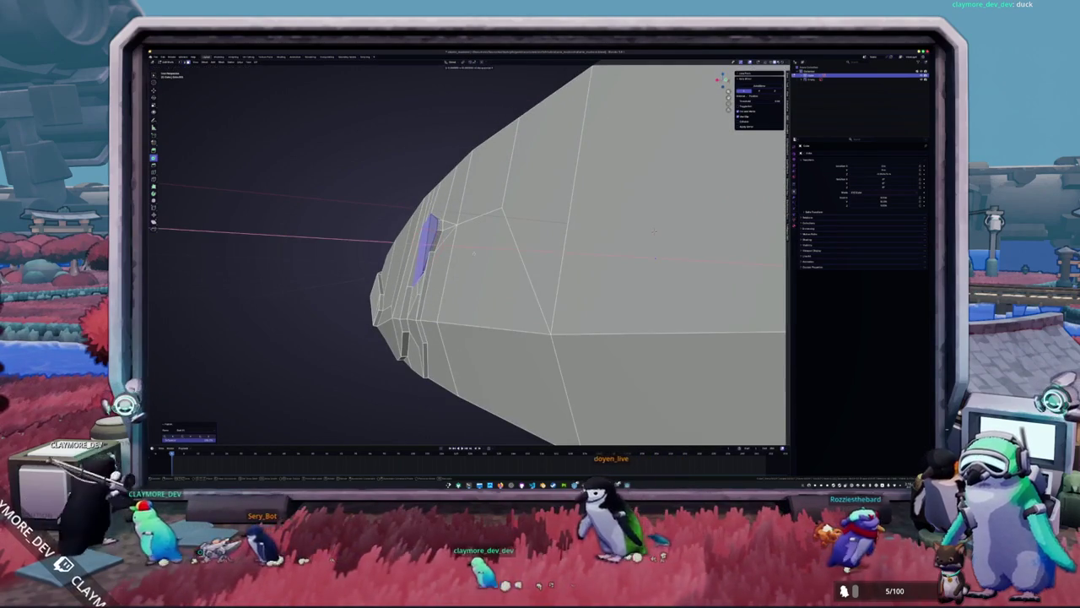
{"action": "left_click", "coordinate": [654, 230]}
{"action": "mouse_move", "coordinate": [654, 230]}
{"action": "middle_mouse_down"}
{"action": "mouse_move", "coordinate": [722, 211]}
{"action": "mouse_move", "coordinate": [675, 254]}
{"action": "middle_mouse_up"}
{"action": "key", "text": "Tab"}
{"action": "key", "text": "Tab"}
Make knife cuts that split the mesh next to the rear gill slit.
{"action": "key", "text": "k"}
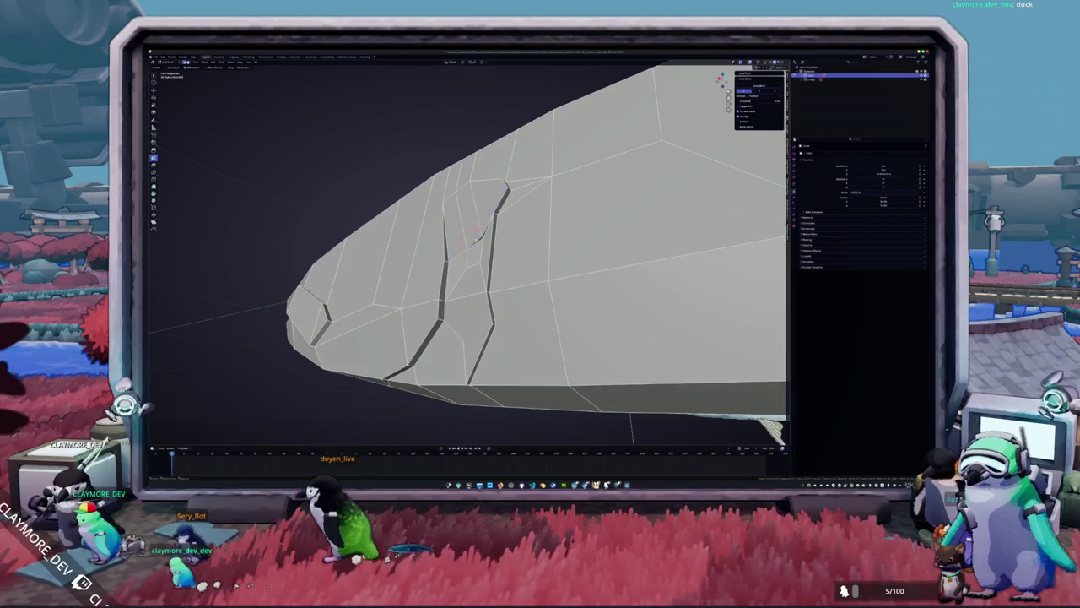
{"action": "middle_click_drag", "start_coordinate": [477, 237], "coordinate": [488, 215]}
{"action": "key", "text": "Return"}
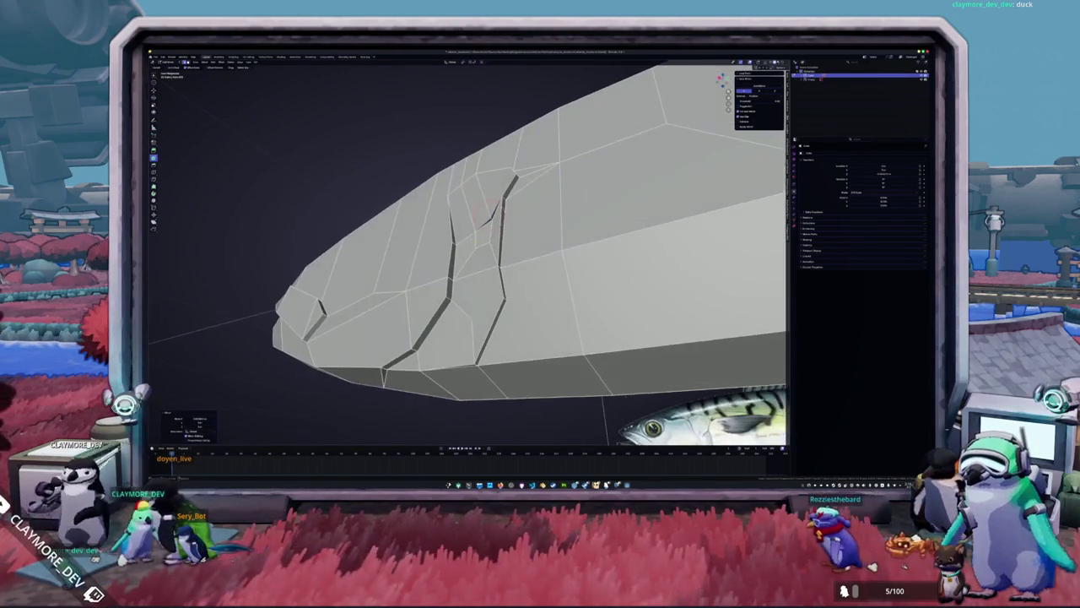
{"action": "key", "text": "k"}
{"action": "key", "text": "Return"}
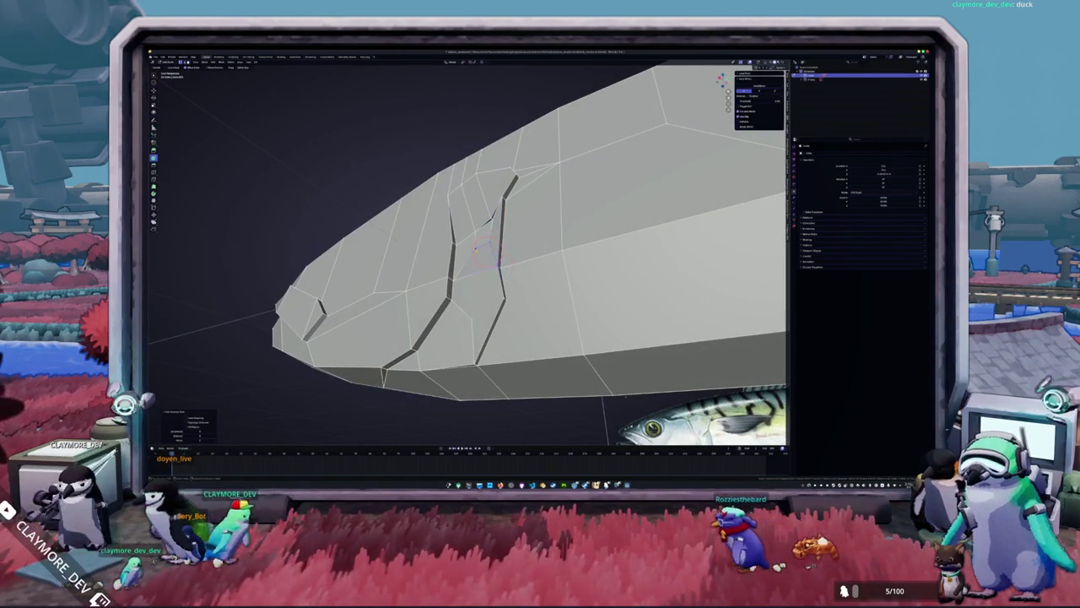
{"action": "key", "text": "k"}
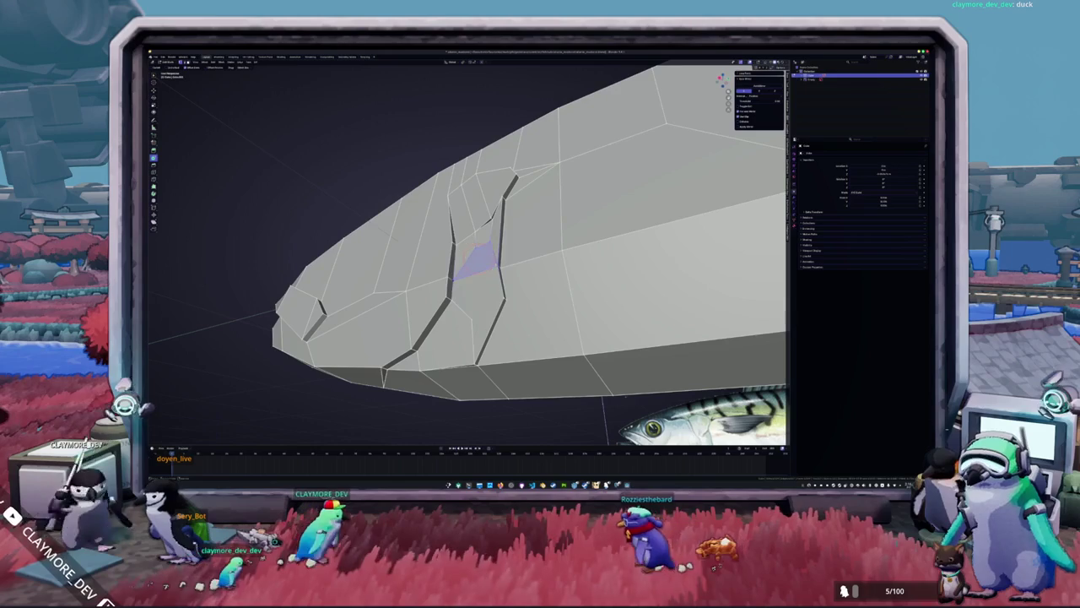
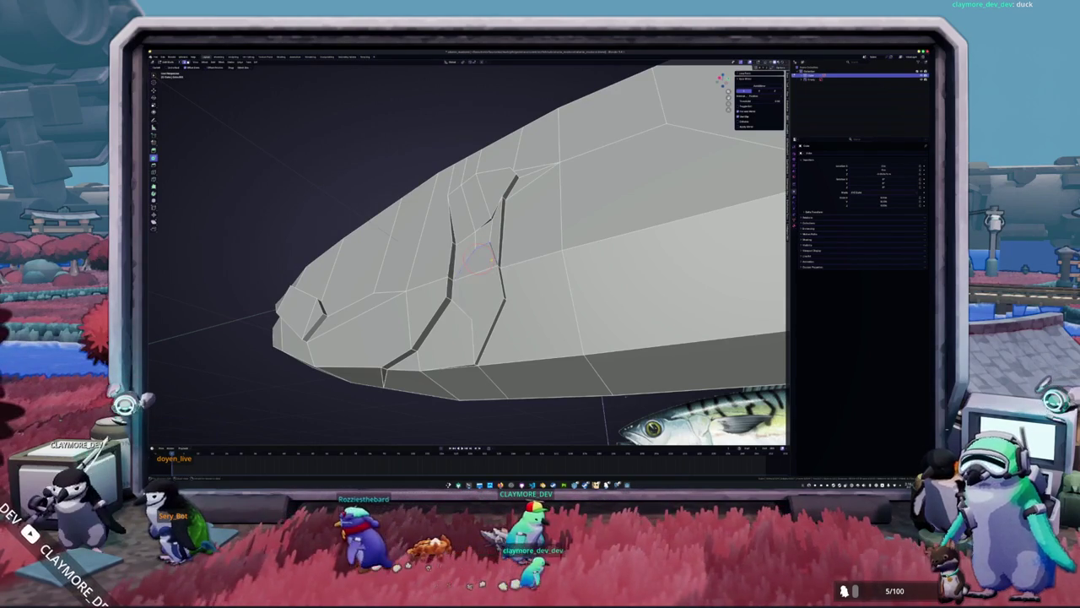
Inspect the gill cuts on the head, switching in and out of Edit Mode to compare against the fish reference.
{"action": "scroll", "coordinate": [491, 230], "scroll_direction": "up", "scroll_amount": 3}
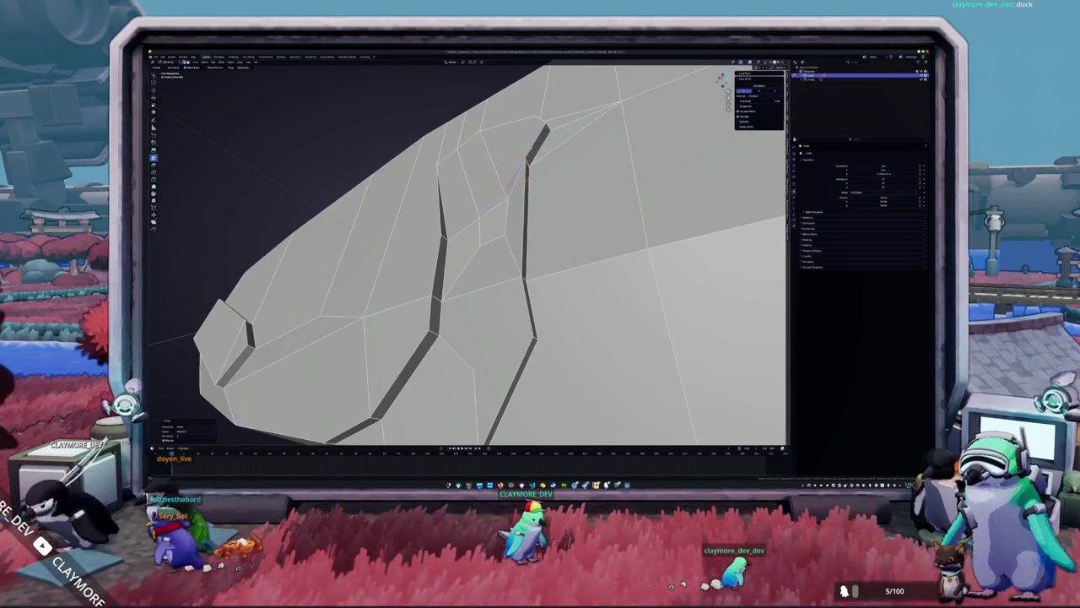
{"action": "mouse_move", "coordinate": [515, 172]}
{"action": "middle_mouse_down"}
{"action": "mouse_move", "coordinate": [562, 227]}
{"action": "mouse_move", "coordinate": [506, 261]}
{"action": "middle_mouse_up"}
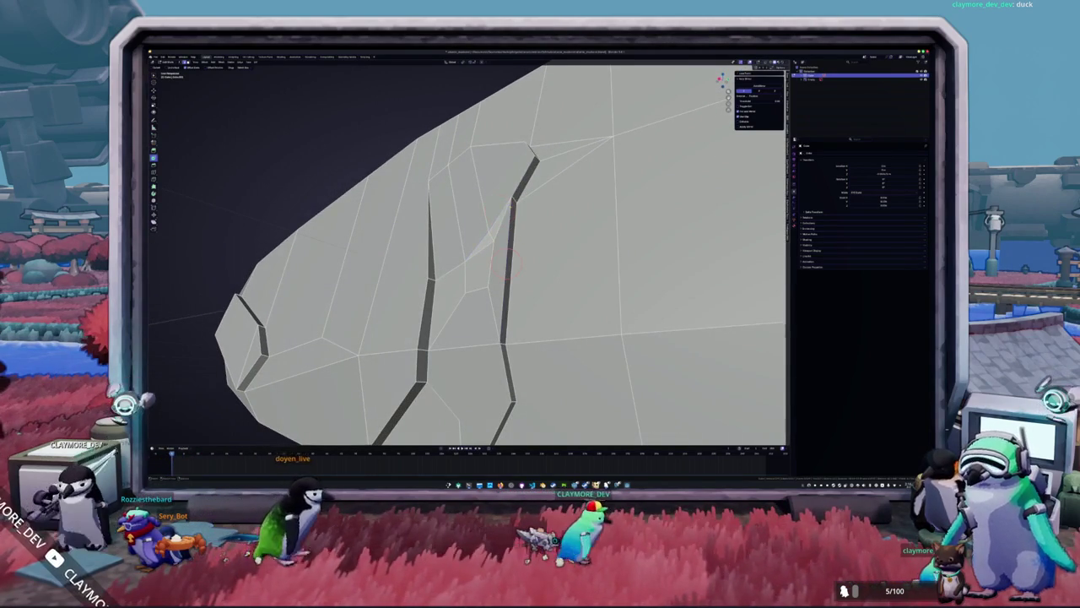
{"action": "scroll", "coordinate": [514, 218], "scroll_direction": "down", "scroll_amount": 2}
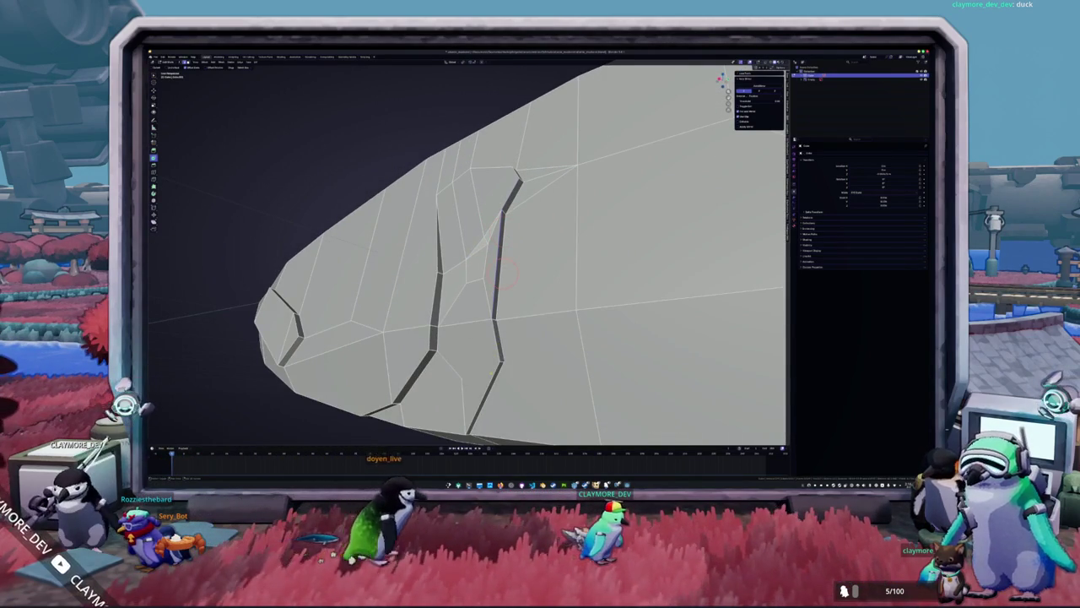
{"action": "key", "text": "Tab"}
{"action": "mouse_move", "coordinate": [511, 232]}
{"action": "middle_mouse_down"}
{"action": "mouse_move", "coordinate": [521, 323]}
{"action": "mouse_move", "coordinate": [590, 287]}
{"action": "middle_mouse_up"}
{"action": "scroll", "coordinate": [521, 323], "scroll_direction": "down", "scroll_amount": 3}
{"action": "scroll", "coordinate": [590, 287], "scroll_direction": "up", "scroll_amount": 5}
{"action": "key", "text": "Tab"}
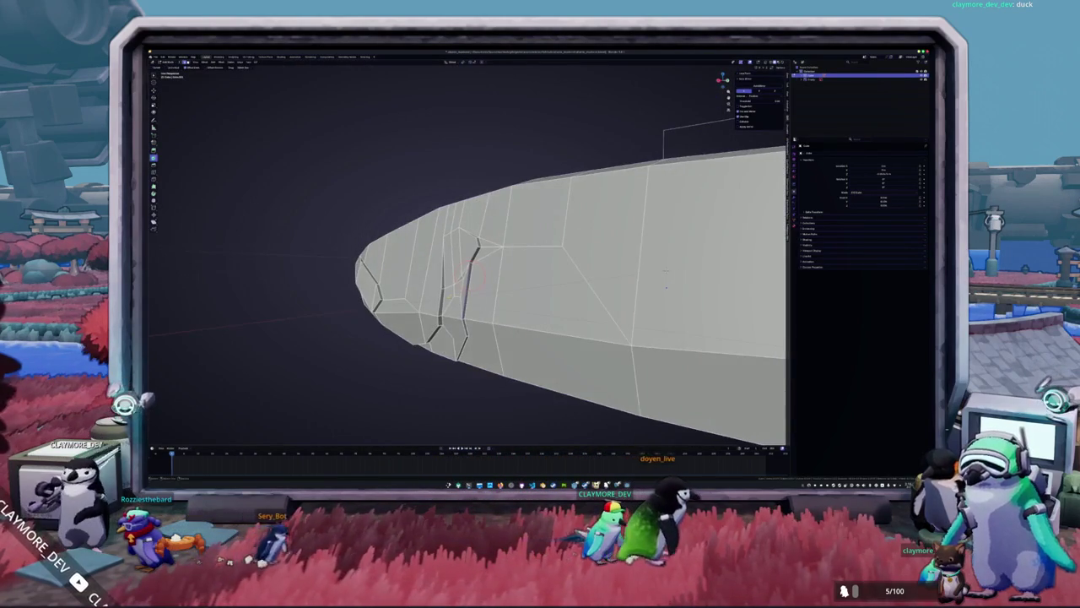
{"action": "key", "text": "a"}
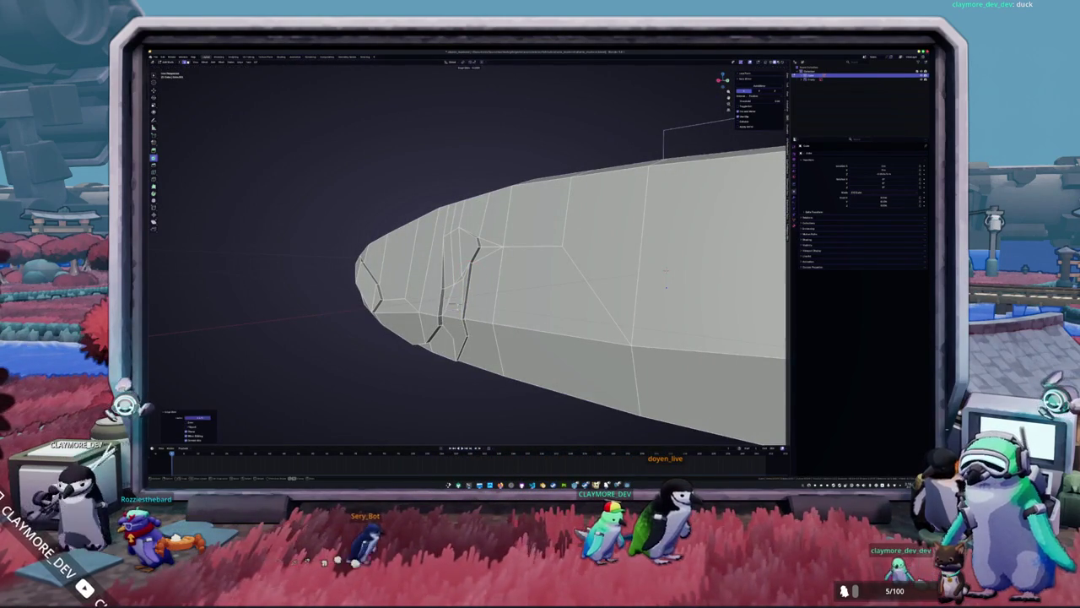
{"action": "key", "text": "Tab"}
{"action": "middle_click_drag", "start_coordinate": [666, 287], "coordinate": [631, 262]}
{"action": "scroll", "coordinate": [630, 264], "scroll_direction": "up", "scroll_amount": 2}
{"action": "scroll", "coordinate": [630, 263], "scroll_direction": "up", "scroll_amount": 2}
Join the selected vertices beside the rear gill groove with a new edge and inspect the grooves.
{"action": "key", "text": "Tab"}
{"action": "scroll", "coordinate": [675, 266], "scroll_direction": "up", "scroll_amount": 3}
{"action": "scroll", "coordinate": [729, 269], "scroll_direction": "up", "scroll_amount": 2}
{"action": "key", "text": "f"}
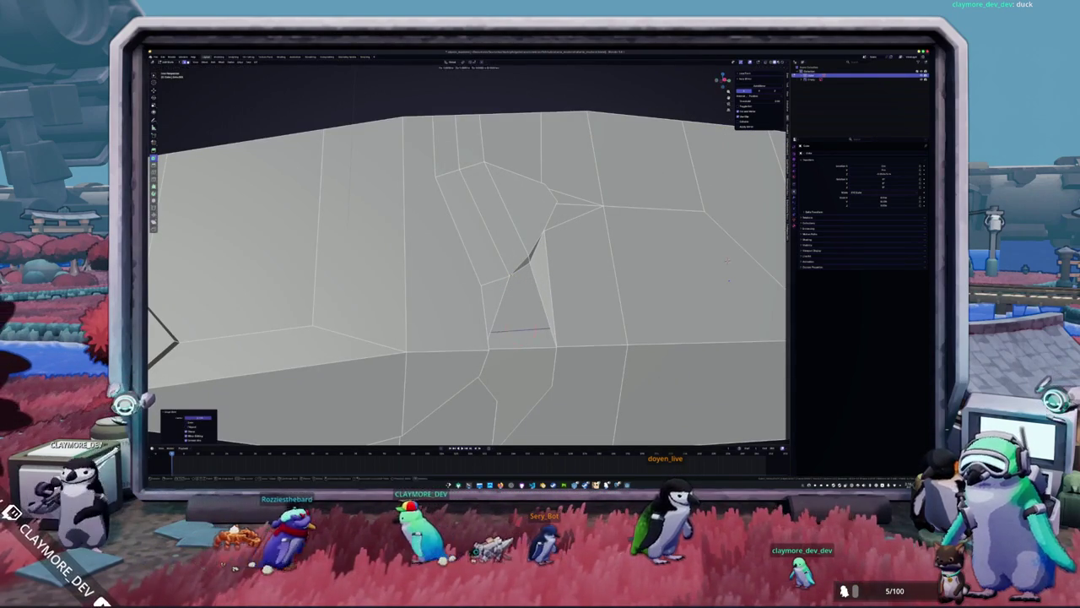
{"action": "middle_click_drag", "start_coordinate": [728, 258], "coordinate": [501, 284]}
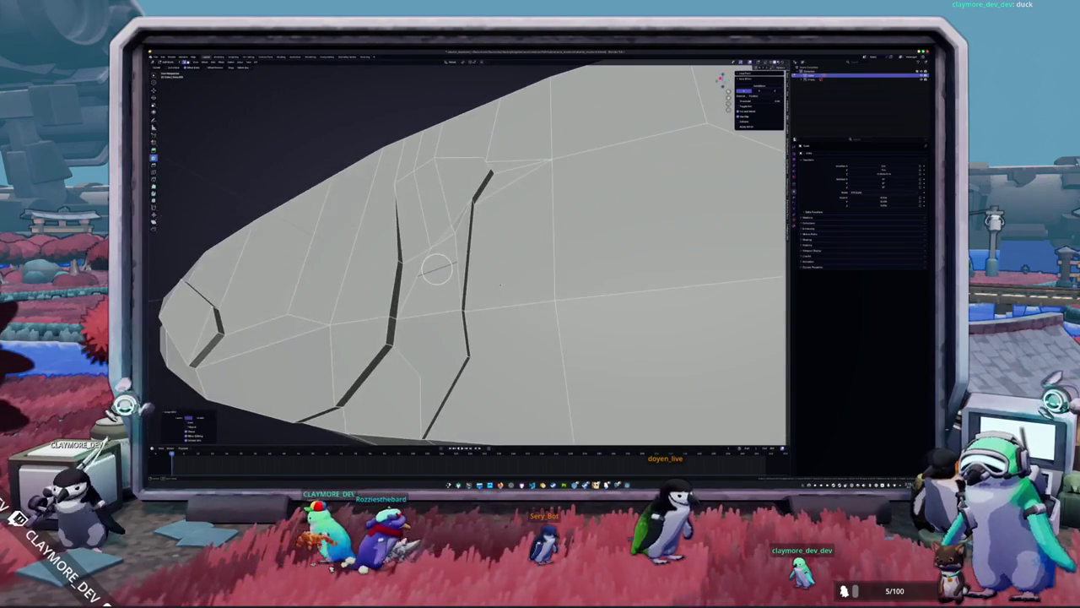
{"action": "middle_click_drag", "start_coordinate": [436, 269], "coordinate": [453, 266]}
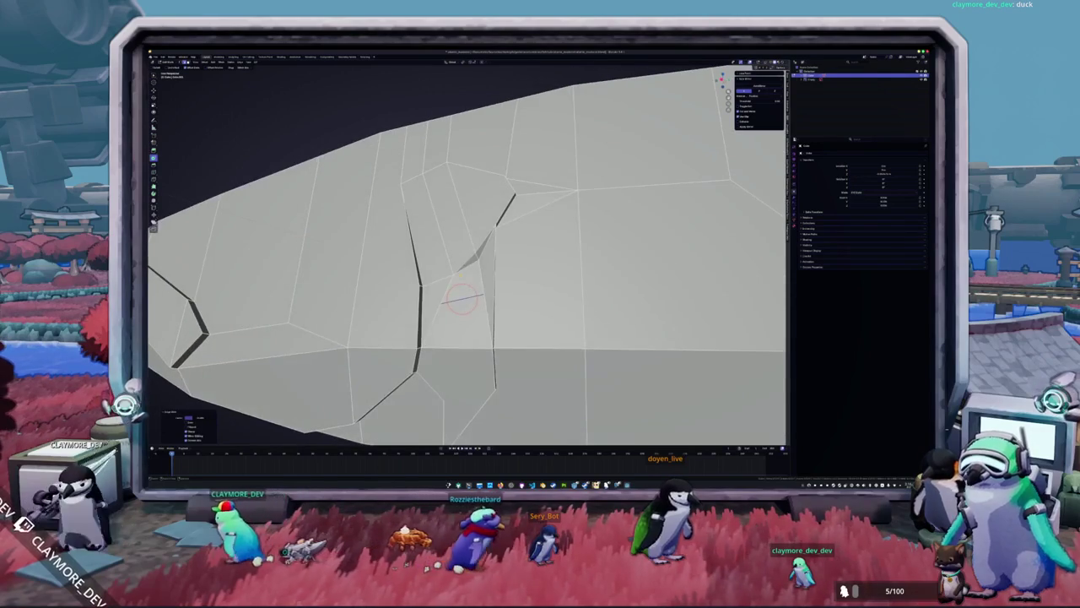
{"action": "right_click", "coordinate": [454, 266]}
{"action": "middle_click_drag", "start_coordinate": [453, 267], "coordinate": [472, 279]}
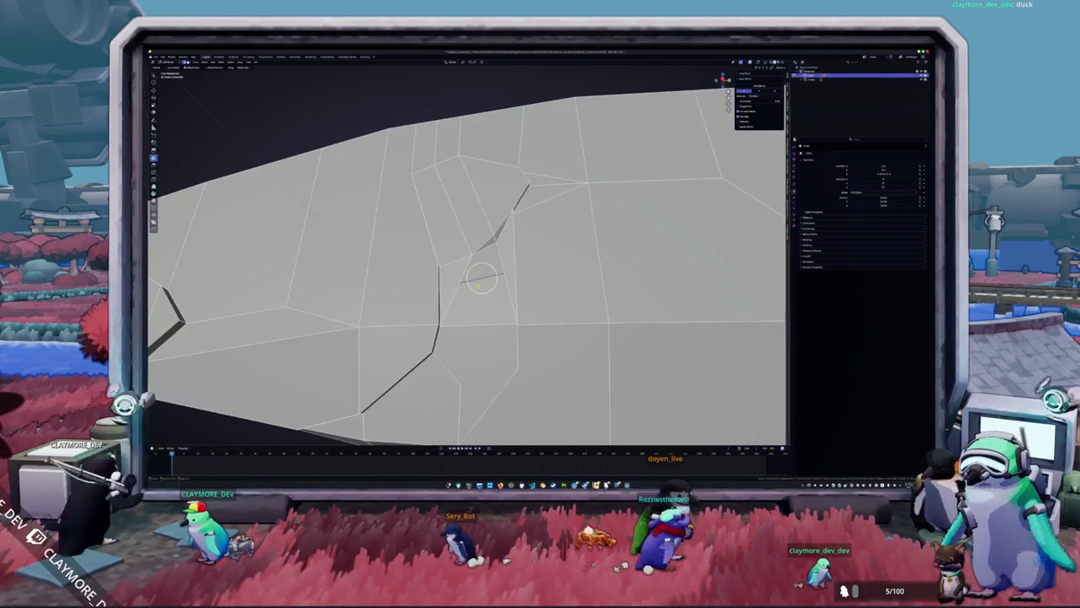
Switch between Edit and Object Mode repeatedly to preview the head and body shape.
{"action": "key", "text": "Tab"}
{"action": "scroll", "coordinate": [466, 253], "scroll_direction": "down", "scroll_amount": 5}
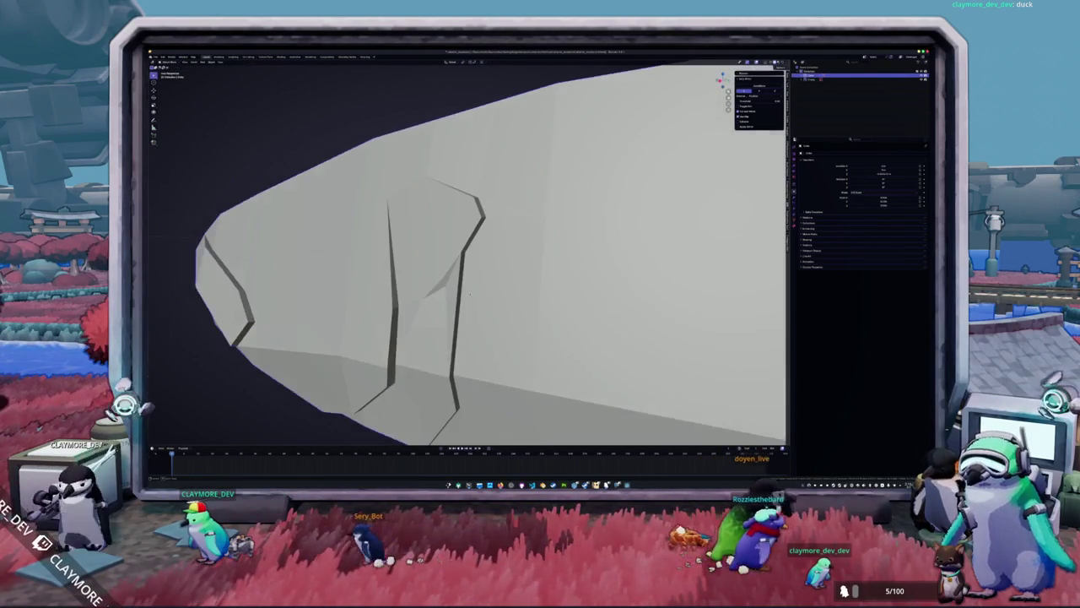
{"action": "key", "text": "Tab"}
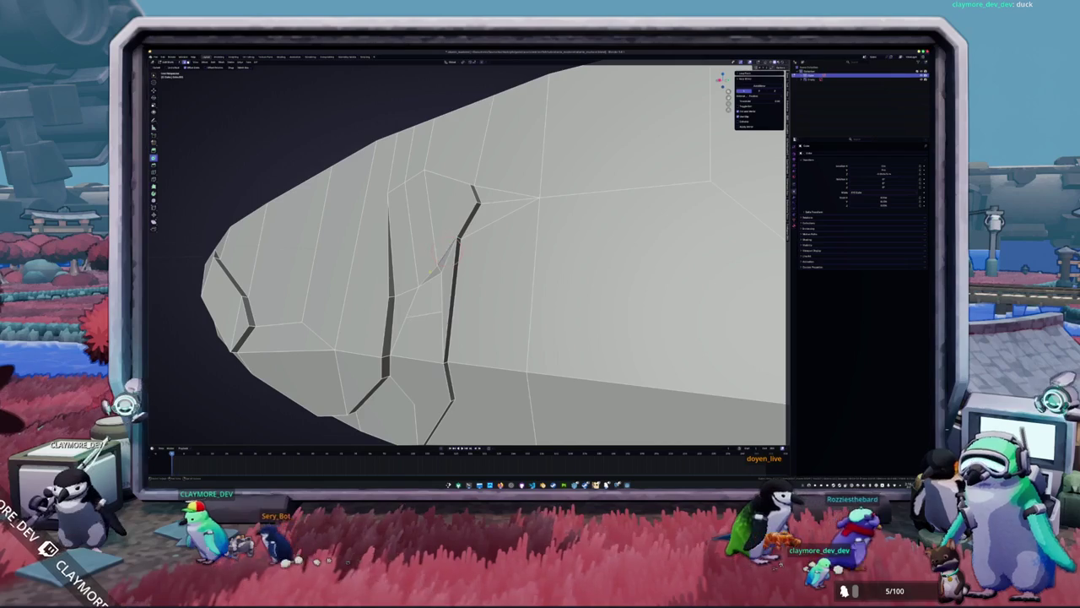
{"action": "key", "text": "Tab"}
{"action": "mouse_move", "coordinate": [434, 269]}
{"action": "middle_mouse_down"}
{"action": "mouse_move", "coordinate": [434, 291]}
{"action": "mouse_move", "coordinate": [626, 291]}
{"action": "mouse_move", "coordinate": [540, 253]}
{"action": "mouse_move", "coordinate": [482, 281]}
{"action": "mouse_move", "coordinate": [441, 279]}
{"action": "middle_mouse_up"}
{"action": "key", "text": "Tab"}
{"action": "scroll", "coordinate": [434, 292], "scroll_direction": "down", "scroll_amount": 2}
{"action": "key", "text": "Tab"}
{"action": "key", "text": "Tab"}
{"action": "scroll", "coordinate": [482, 281], "scroll_direction": "up", "scroll_amount": 3}
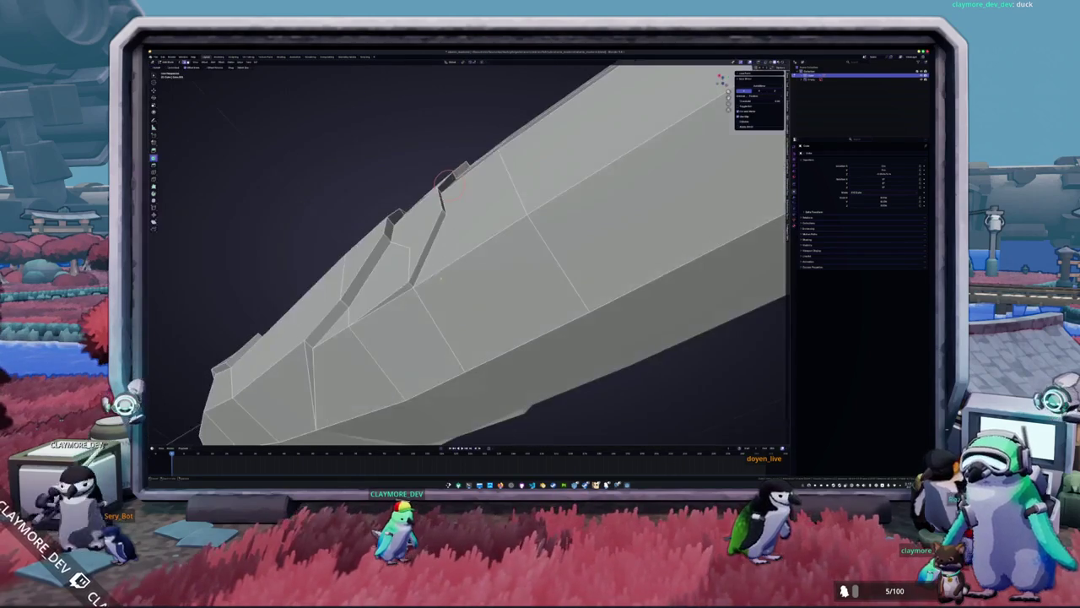
Merge the stray body vertices and look at the body beside the reference from the side.
{"action": "left_click", "coordinate": [411, 306]}
{"action": "key", "text": "Tab"}
{"action": "middle_click_drag", "start_coordinate": [411, 306], "coordinate": [422, 279]}
{"action": "key", "text": "KP_3"}
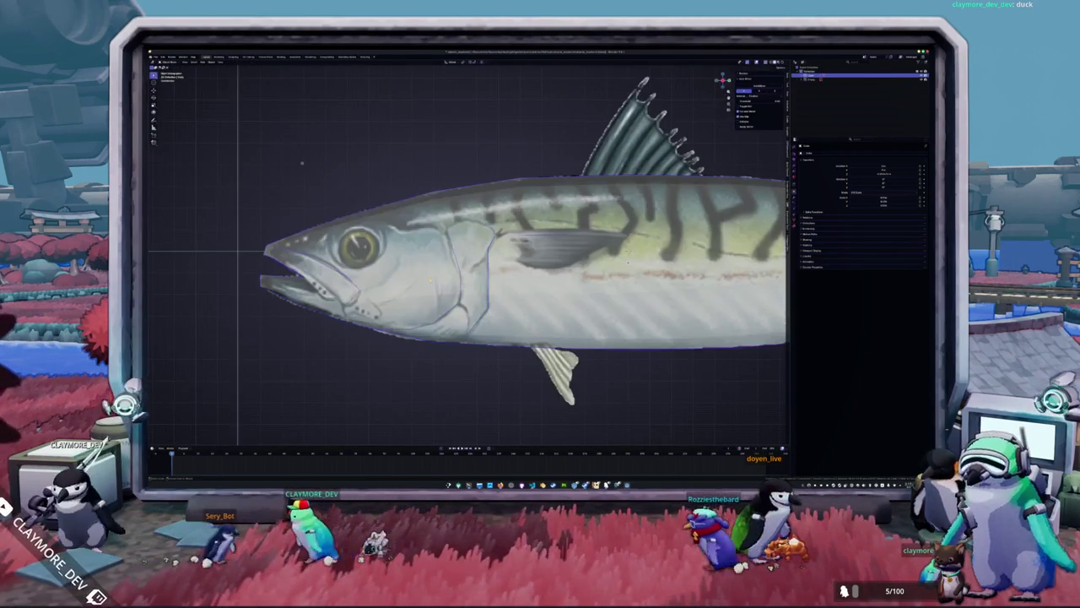
{"action": "scroll", "coordinate": [201, 192], "scroll_direction": "up", "scroll_amount": 2}
{"action": "scroll", "coordinate": [201, 192], "scroll_direction": "down", "scroll_amount": 6, "text": "ctrl"}
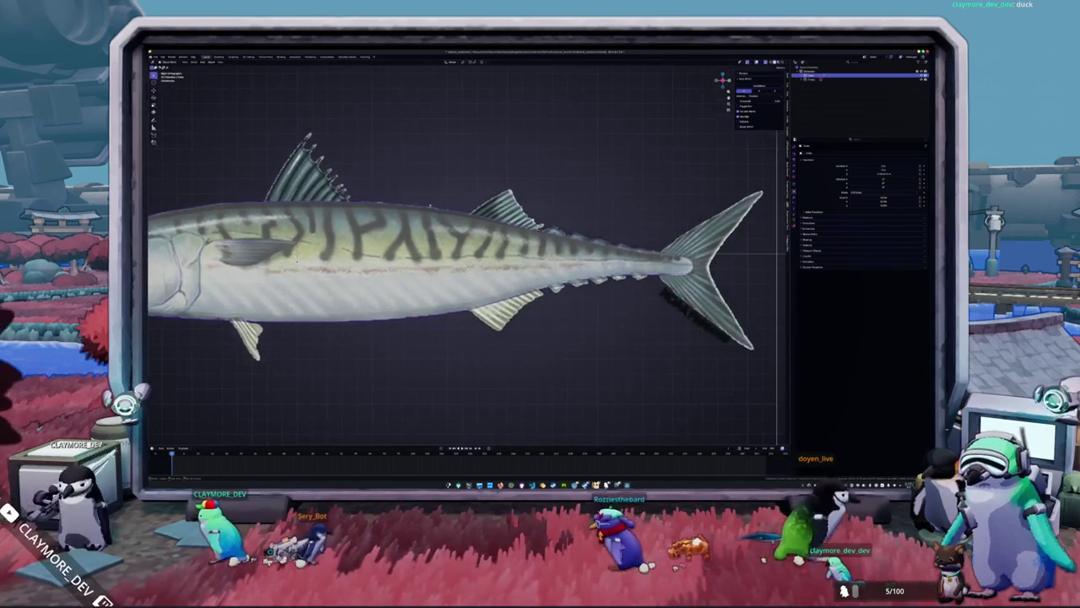
{"action": "scroll", "coordinate": [464, 253], "scroll_direction": "down", "scroll_amount": 3, "text": "ctrl"}
{"action": "middle_click_drag", "start_coordinate": [464, 253], "coordinate": [506, 220]}
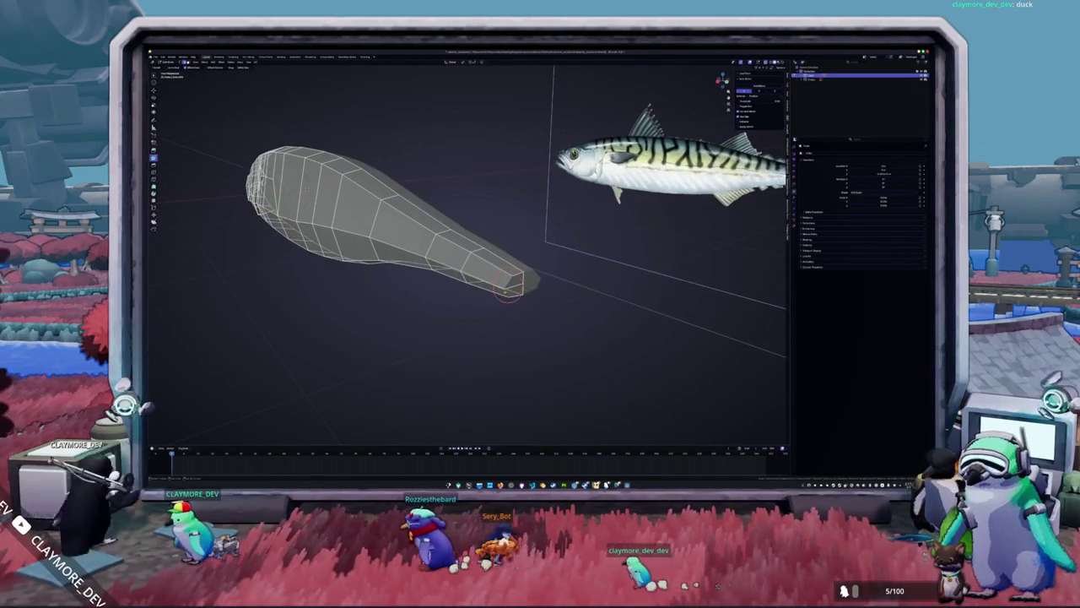
{"action": "middle_click_drag", "start_coordinate": [510, 287], "coordinate": [482, 245]}
{"action": "left_click_drag", "start_coordinate": [482, 245], "coordinate": [473, 249]}
{"action": "middle_click_drag", "start_coordinate": [473, 249], "coordinate": [528, 292]}
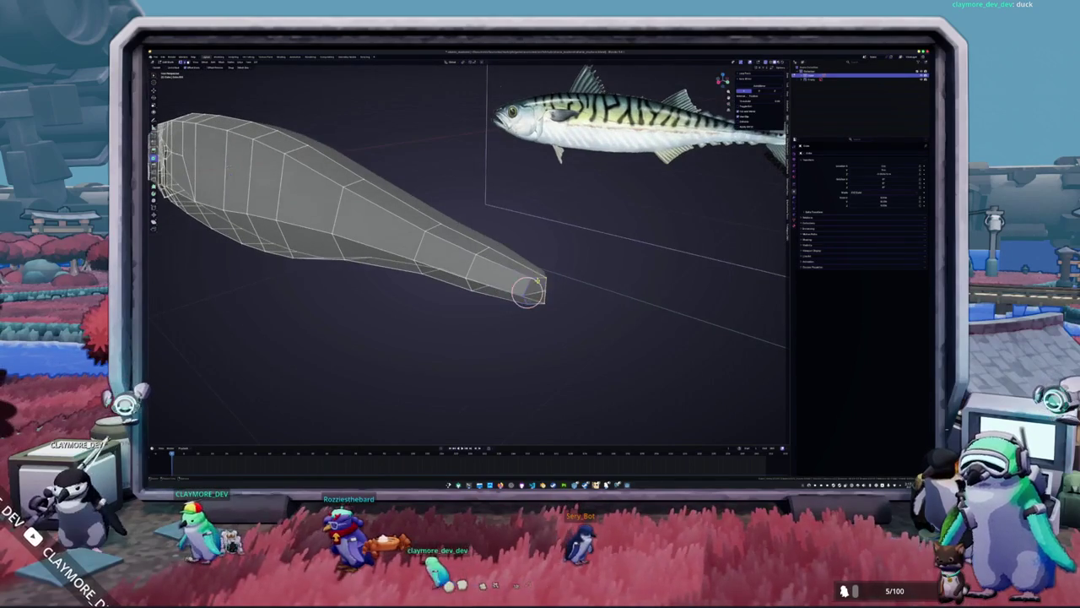
In see-through front view, narrow the tail-tip face by scaling it along X.
{"action": "left_click", "coordinate": [542, 301]}
{"action": "key", "text": "KP_1"}
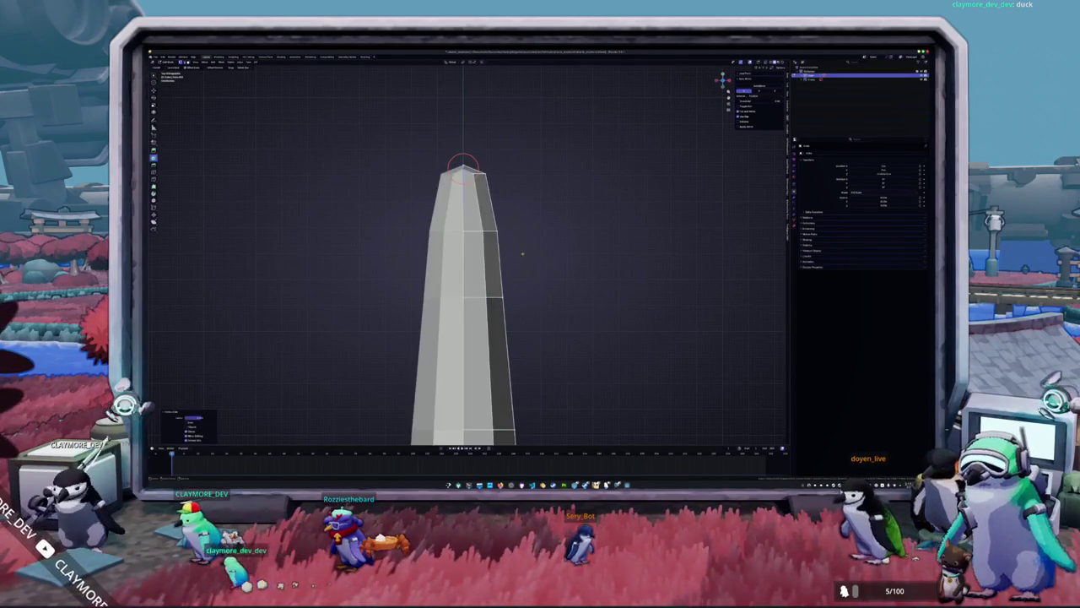
{"action": "left_click", "coordinate": [492, 199]}
{"action": "key", "text": "alt+z"}
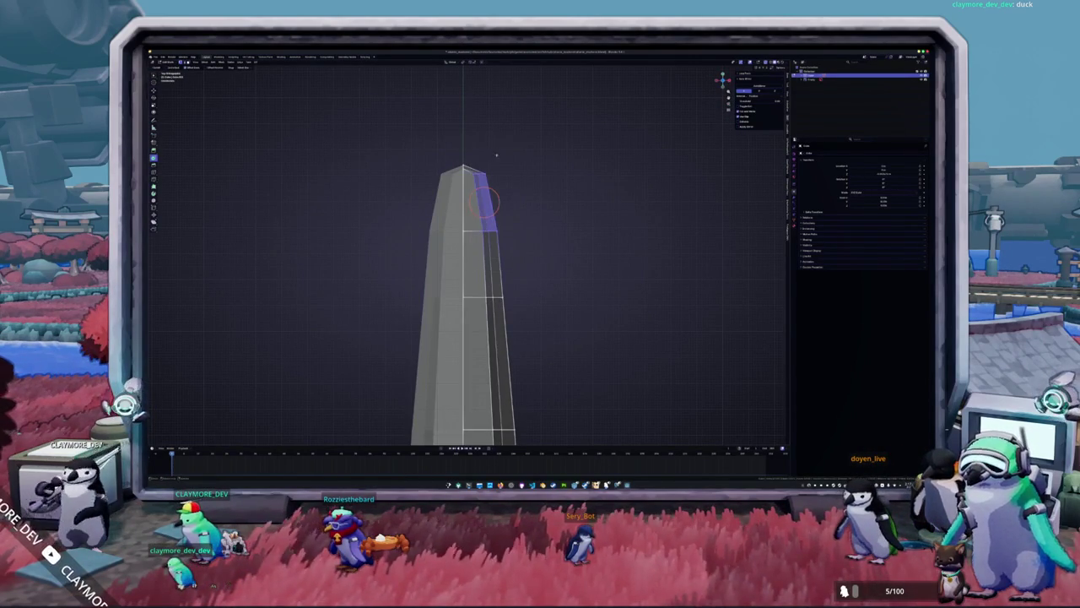
{"action": "key", "text": "s"}
{"action": "key", "text": "x"}
{"action": "left_click", "coordinate": [482, 201]}
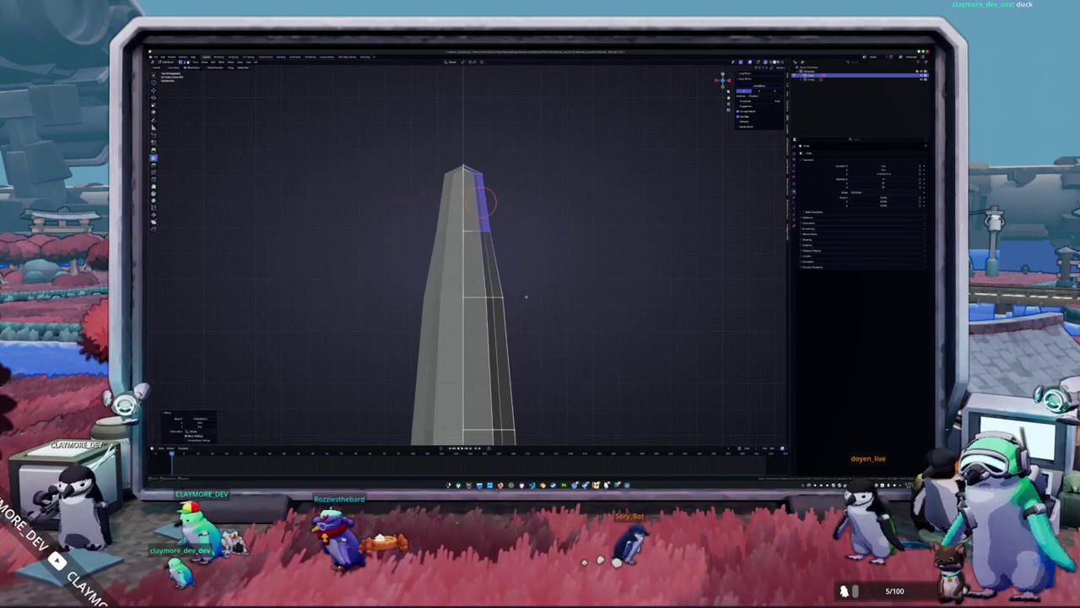
Shift the selected tail end sideways along the X axis.
{"action": "scroll", "coordinate": [471, 290], "scroll_direction": "down", "scroll_amount": 3}
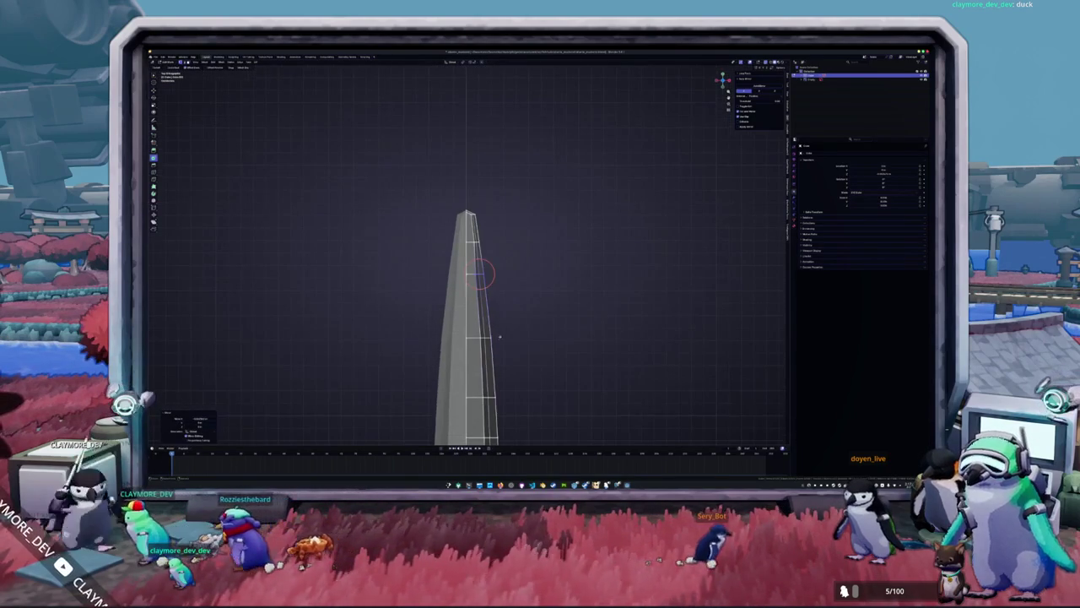
{"action": "middle_click_drag", "start_coordinate": [471, 329], "coordinate": [491, 251]}
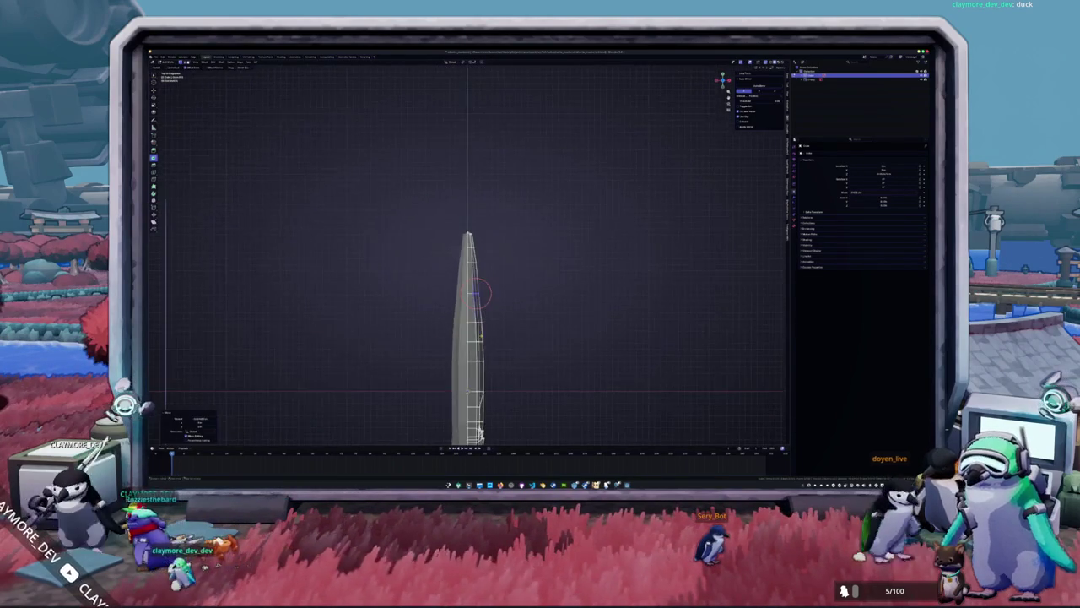
{"action": "scroll", "coordinate": [491, 251], "scroll_direction": "up", "scroll_amount": 3}
{"action": "key", "text": "g"}
{"action": "key", "text": "x"}
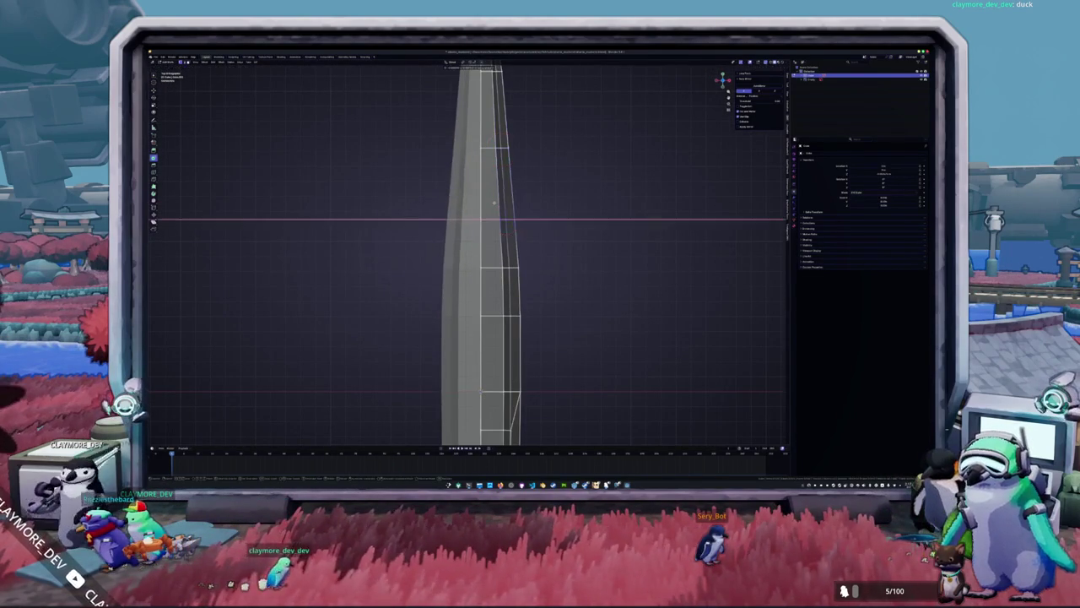
{"action": "left_click", "coordinate": [492, 204]}
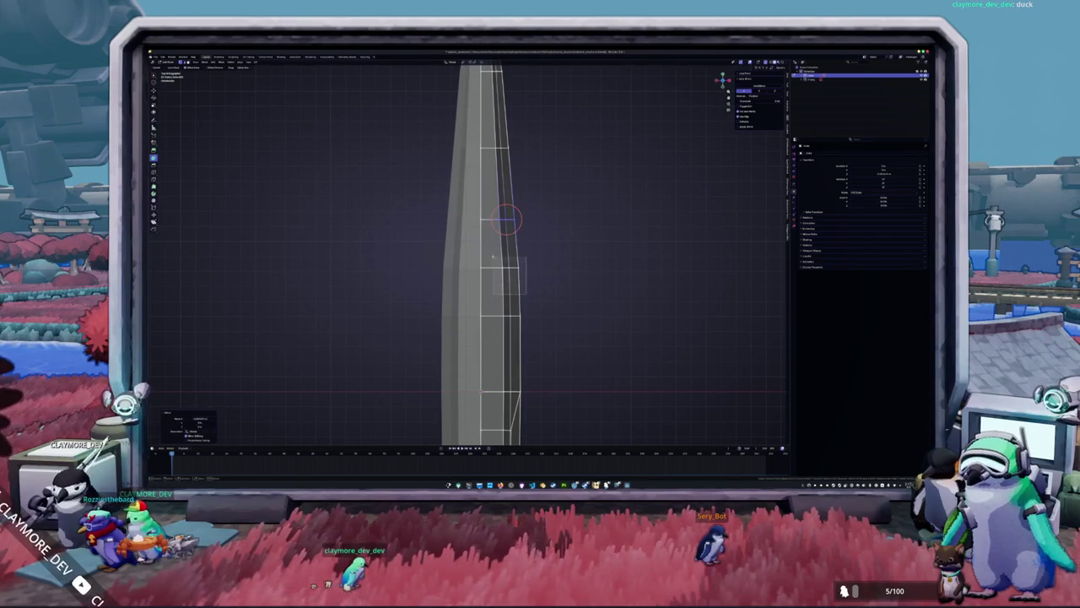
Taper the body by moving the tip vertex and the next two vertices down along X.
{"action": "scroll", "coordinate": [497, 263], "scroll_direction": "down", "scroll_amount": 3}
{"action": "scroll", "coordinate": [498, 253], "scroll_direction": "up", "scroll_amount": 2}
{"action": "middle_click_drag", "start_coordinate": [498, 263], "coordinate": [501, 328], "text": "shift"}
{"action": "key", "text": "g"}
{"action": "key", "text": "x"}
{"action": "key", "text": "Return"}
{"action": "left_click", "coordinate": [488, 194]}
{"action": "key", "text": "g"}
{"action": "key", "text": "x"}
{"action": "key", "text": "Return"}
{"action": "left_click", "coordinate": [488, 247]}
{"action": "key", "text": "g"}
{"action": "key", "text": "x"}
{"action": "key", "text": "Return"}
Move the remaining lower vertices along X, then check the taper in Object Mode.
{"action": "left_click", "coordinate": [494, 295]}
{"action": "key", "text": "g"}
{"action": "key", "text": "x"}
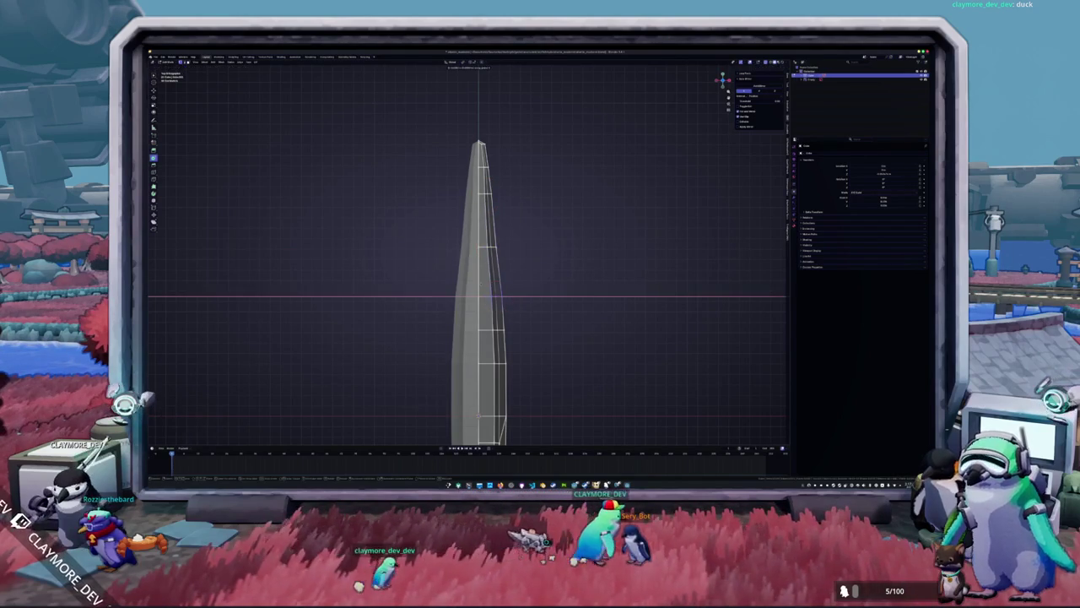
{"action": "key", "text": "Return"}
{"action": "left_click", "coordinate": [491, 329]}
{"action": "key", "text": "g"}
{"action": "key", "text": "x"}
{"action": "key", "text": "Return"}
{"action": "left_click", "coordinate": [488, 363]}
{"action": "key", "text": "g"}
{"action": "key", "text": "x"}
{"action": "key", "text": "Return"}
{"action": "key", "text": "Tab"}
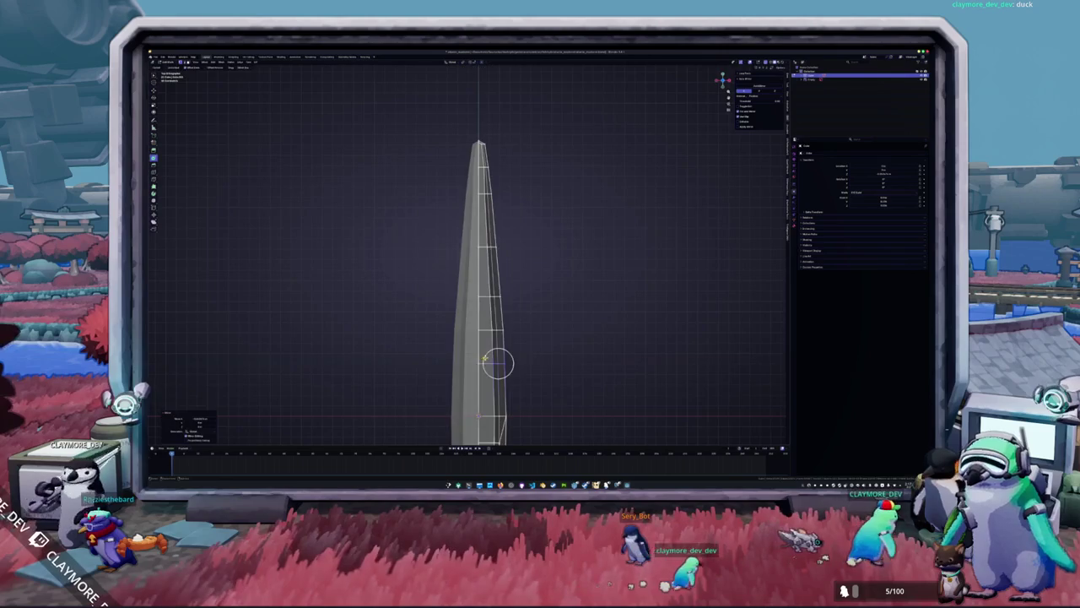
{"action": "scroll", "coordinate": [497, 357], "scroll_direction": "down", "scroll_amount": 5}
{"action": "mouse_move", "coordinate": [497, 357]}
{"action": "middle_mouse_down"}
{"action": "mouse_move", "coordinate": [454, 313]}
{"action": "mouse_move", "coordinate": [414, 315]}
{"action": "mouse_move", "coordinate": [430, 304]}
{"action": "middle_mouse_up"}
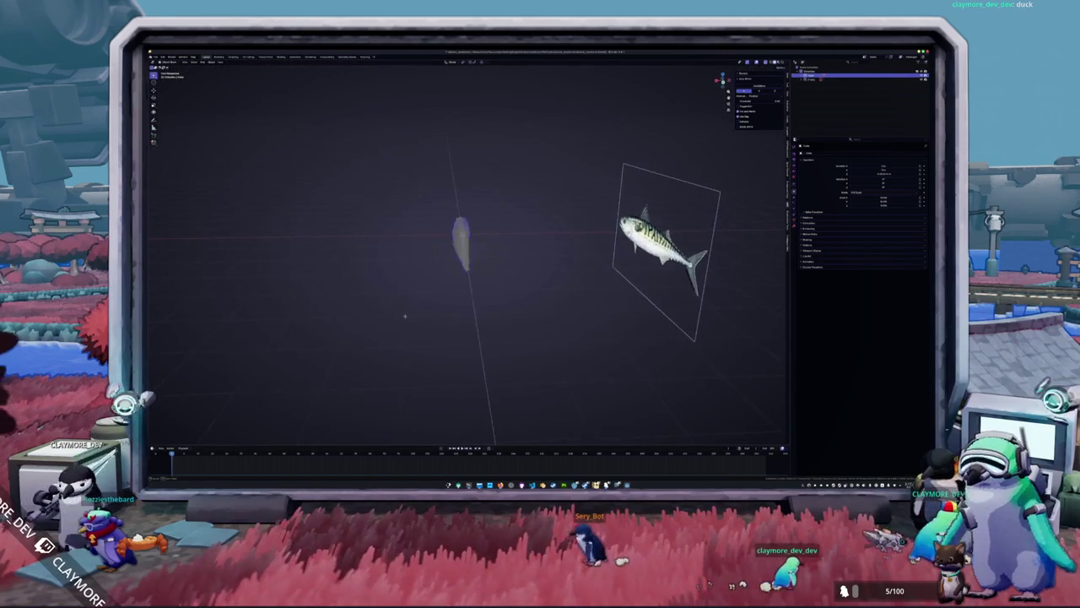
Re-enter Edit Mode in side view with the see-through display turned off.
{"action": "key", "text": "Tab"}
{"action": "scroll", "coordinate": [430, 304], "scroll_direction": "up", "scroll_amount": 4}
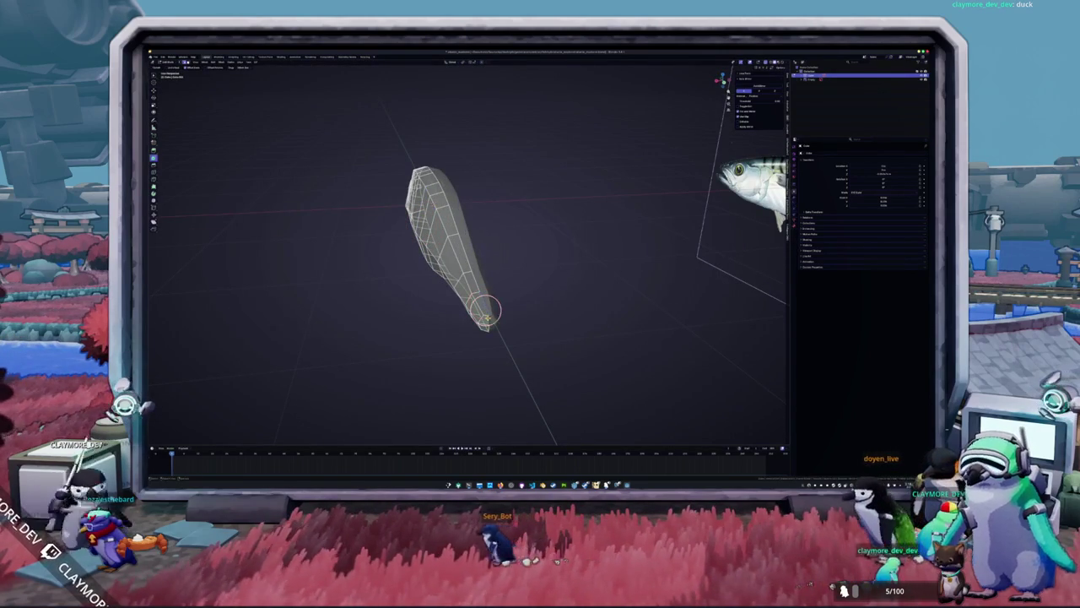
{"action": "key", "text": "KP_3"}
{"action": "key", "text": "alt+z"}
{"action": "scroll", "coordinate": [553, 295], "scroll_direction": "up", "scroll_amount": 2}
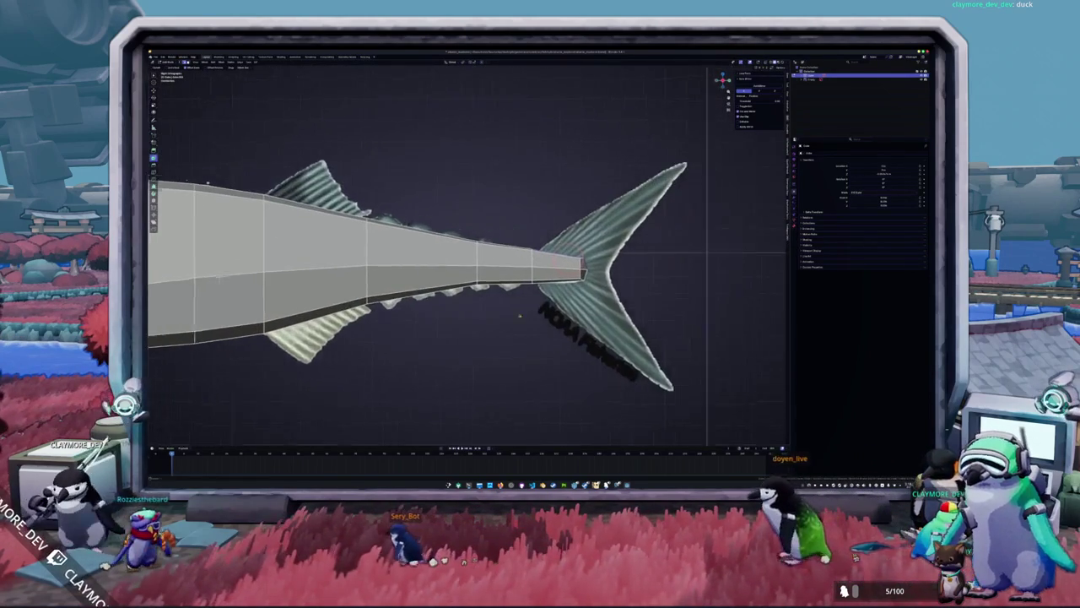
{"action": "scroll", "coordinate": [566, 278], "scroll_direction": "up", "scroll_amount": 2}
{"action": "key", "text": "c"}
{"action": "key", "text": "Escape"}
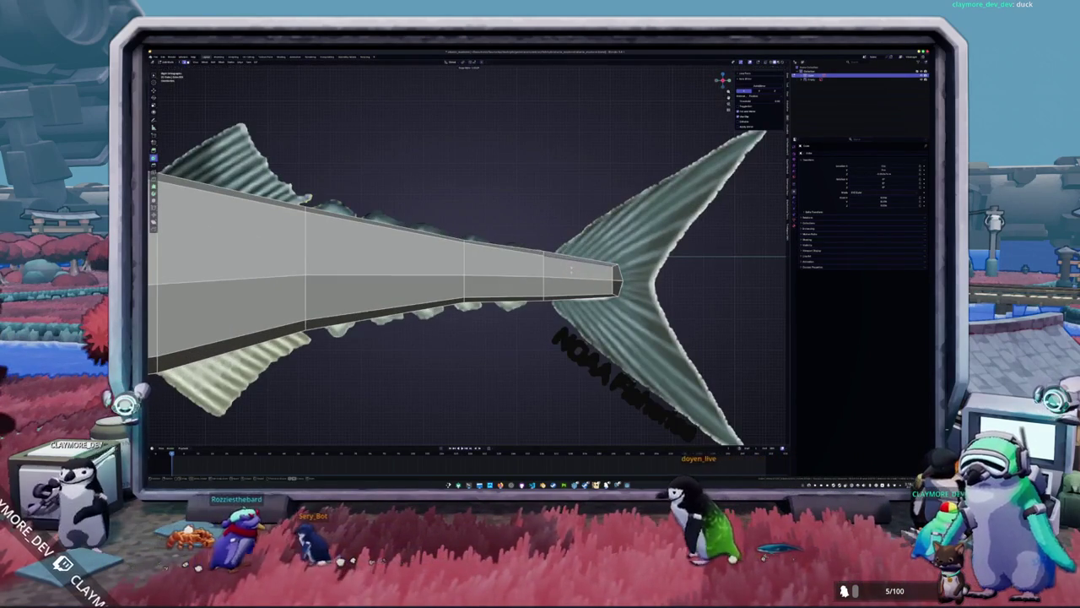
{"action": "key", "text": "Tab"}
{"action": "key", "text": "Tab"}
Select the edge loop at the tail tip, dismiss its context menu, and return to Object Mode.
{"action": "left_click", "coordinate": [582, 297]}
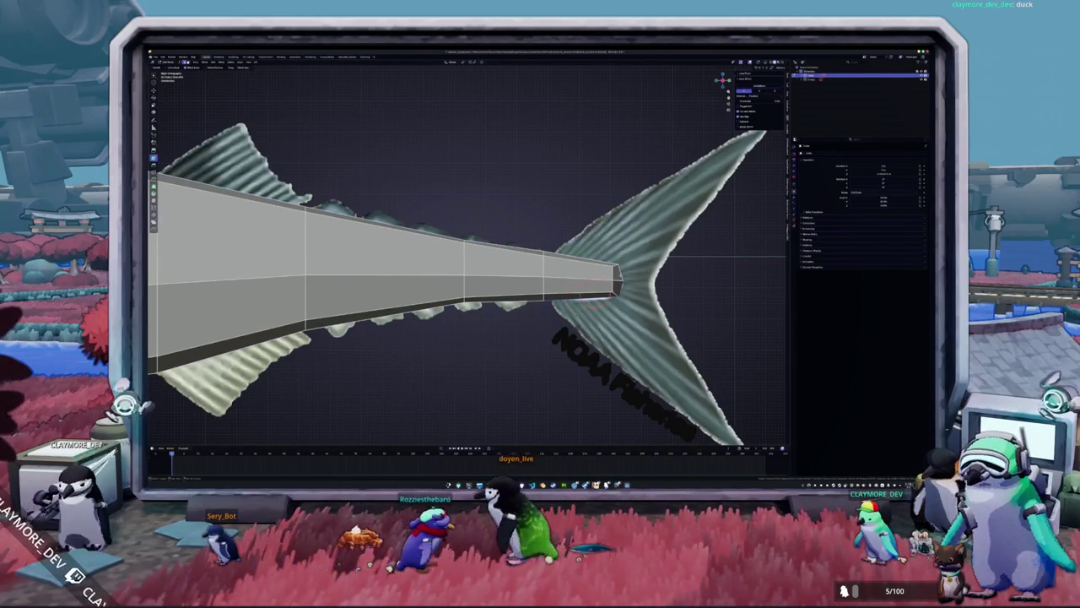
{"action": "left_click", "coordinate": [591, 295], "text": "alt"}
{"action": "right_click", "coordinate": [653, 243]}
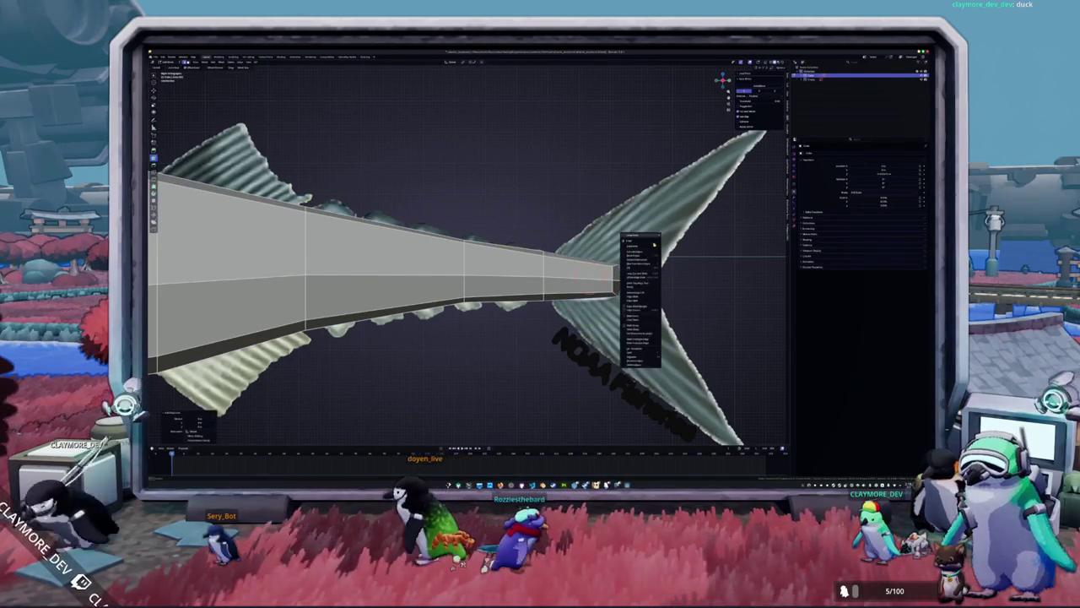
{"action": "left_click", "coordinate": [671, 359]}
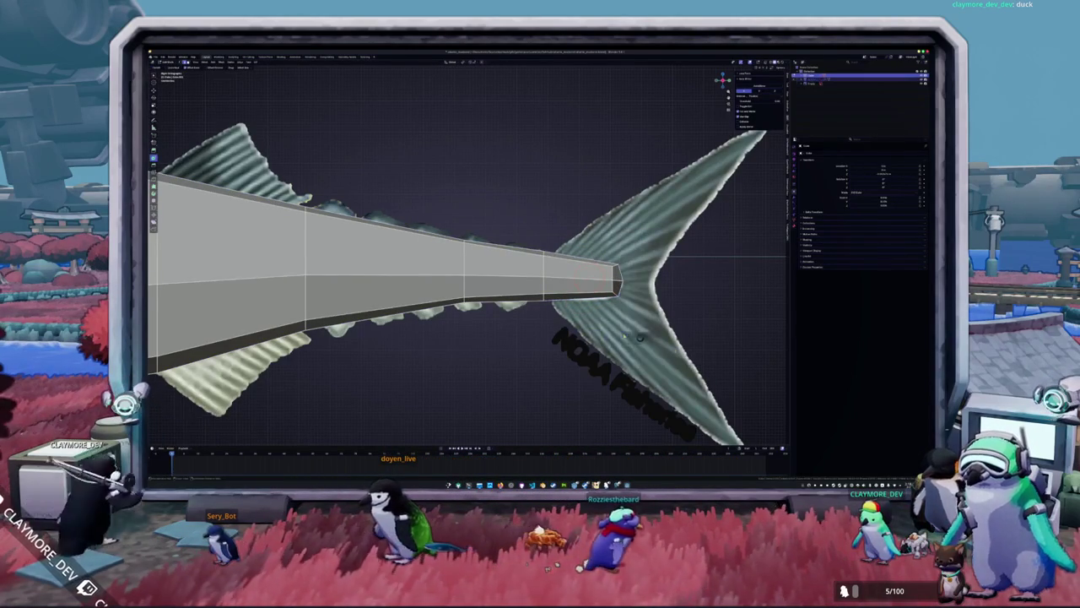
{"action": "key", "text": "Tab"}
{"action": "key", "text": "Tab"}
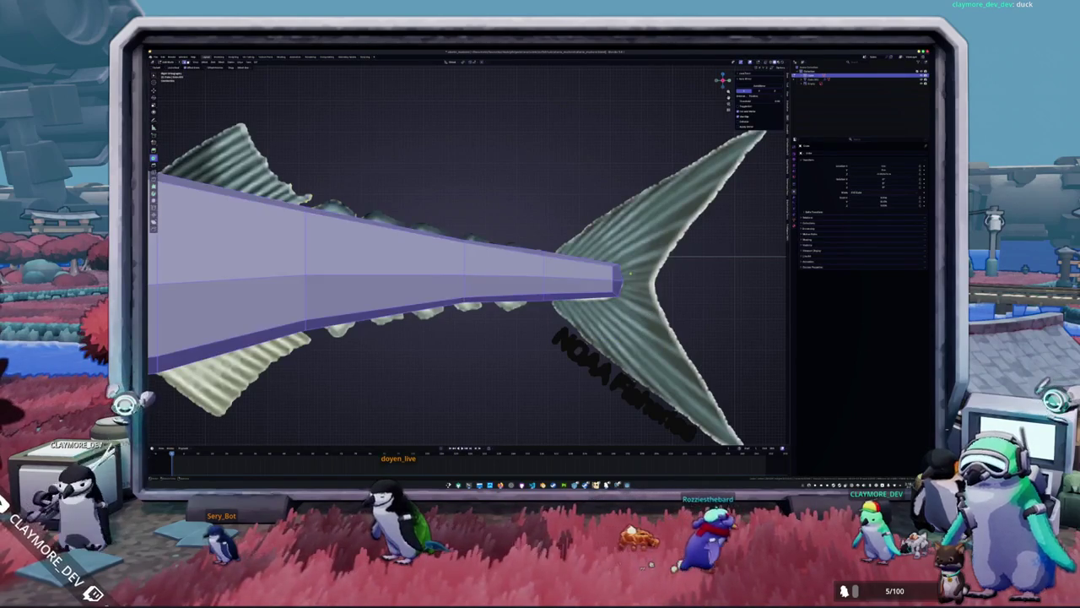
{"action": "key", "text": "Tab"}
{"action": "key", "text": "Tab"}
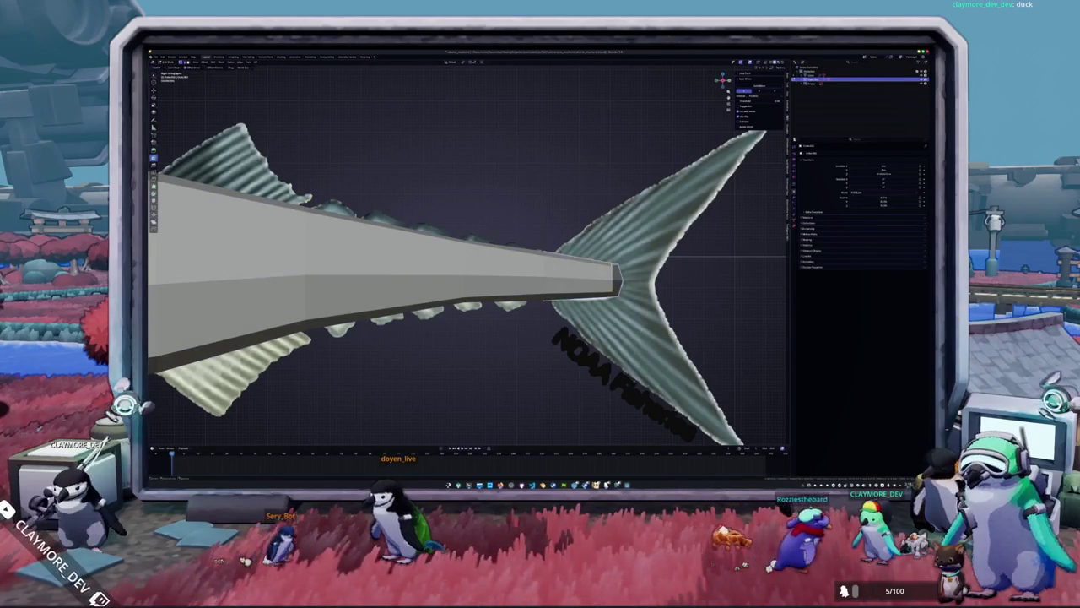
Box-select the tail-end face, extrude it and scale it up.
{"action": "left_click_drag", "start_coordinate": [553, 329], "coordinate": [526, 235]}
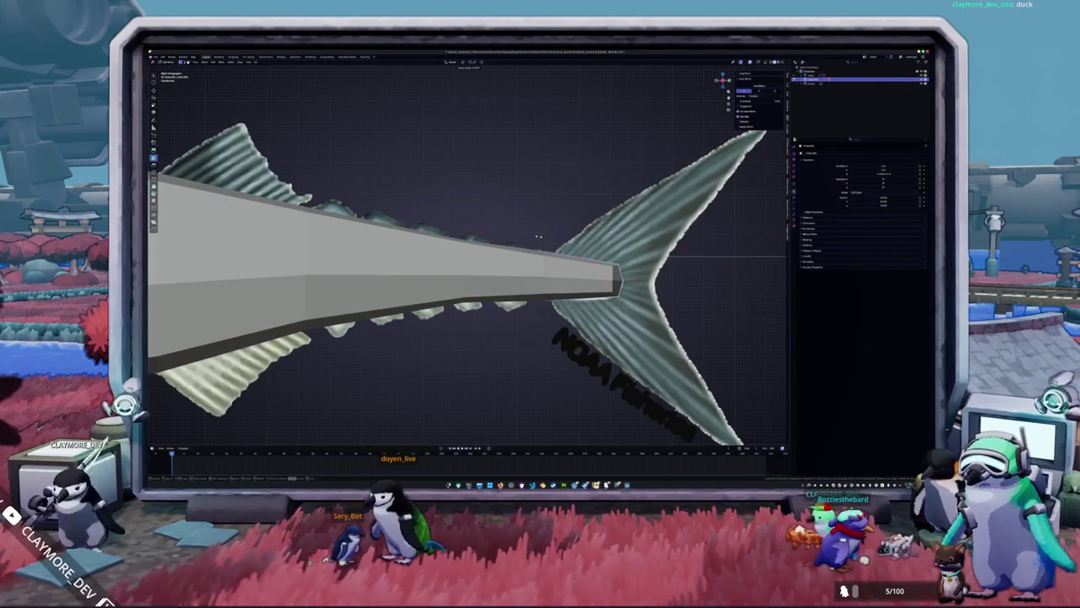
{"action": "scroll", "coordinate": [537, 237], "scroll_direction": "down", "scroll_amount": 3}
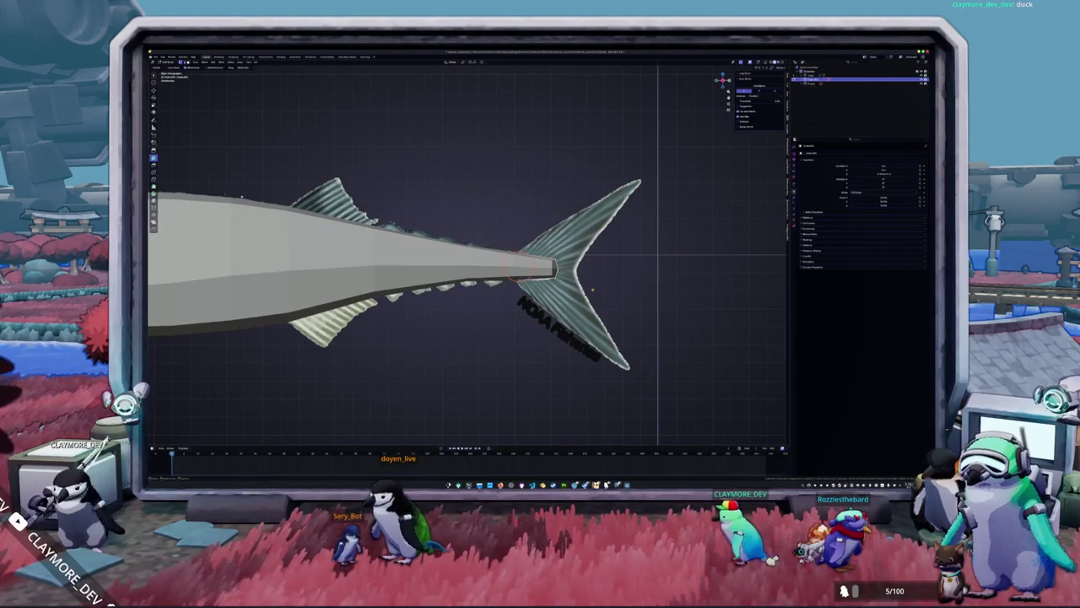
{"action": "key", "text": "e"}
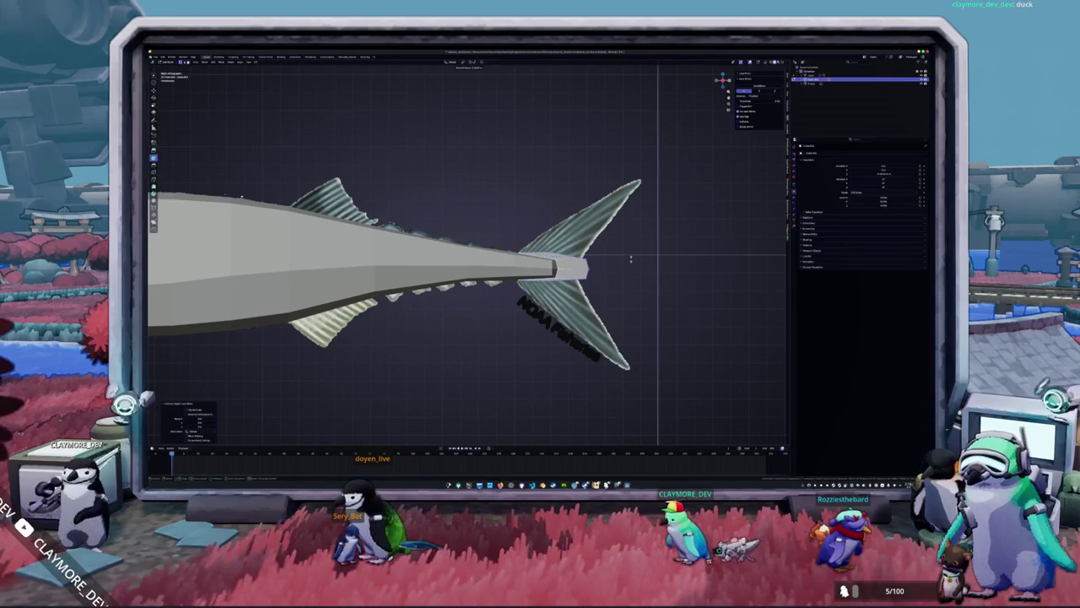
{"action": "key", "text": "s"}
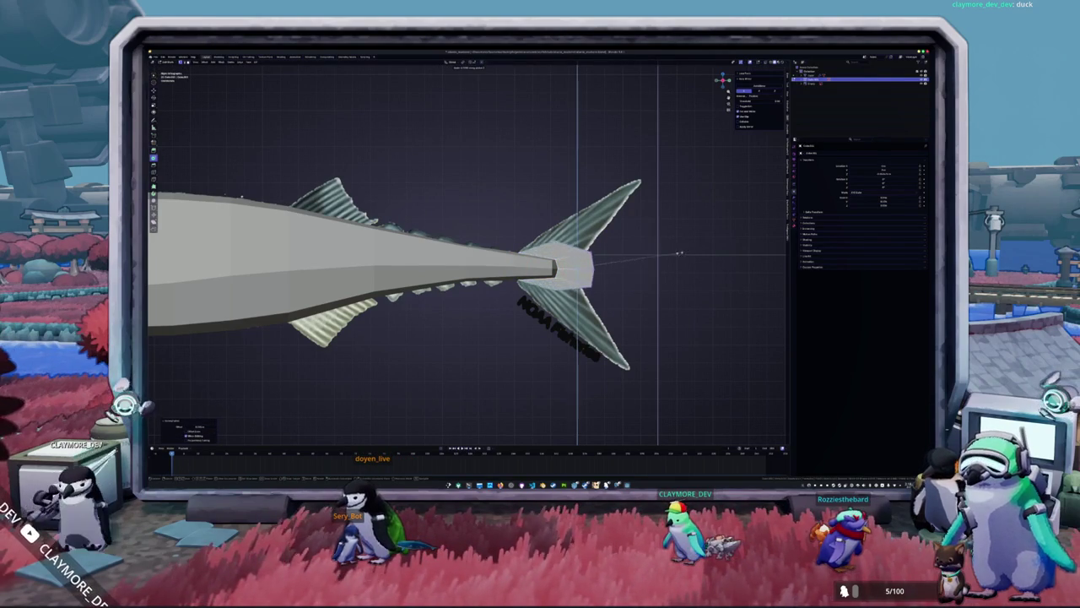
{"action": "key", "text": "Return"}
{"action": "key", "text": "c"}
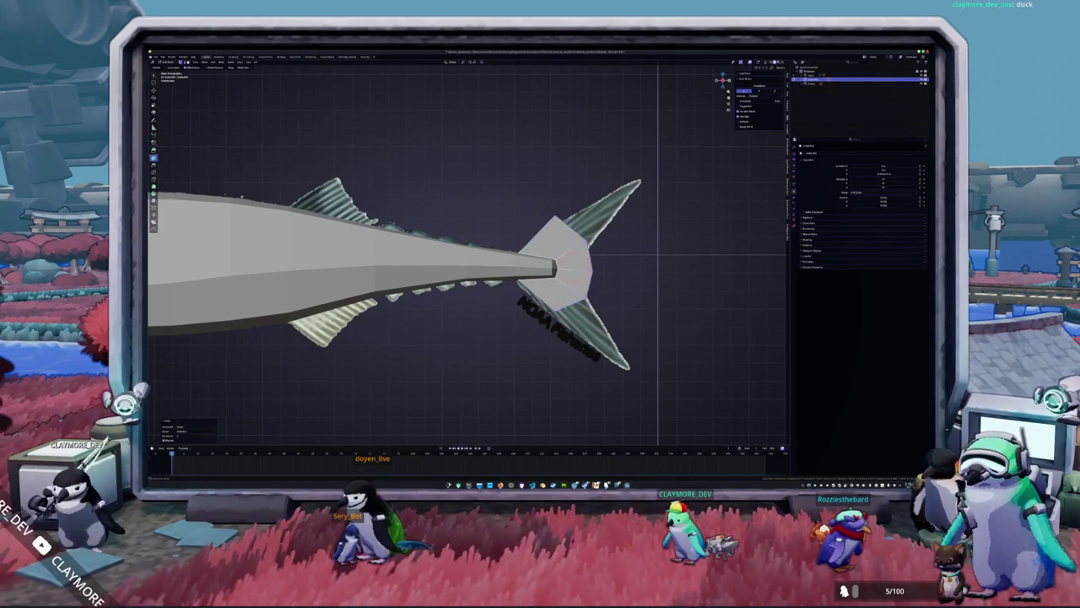
{"action": "middle_click_drag", "start_coordinate": [607, 251], "coordinate": [596, 263]}
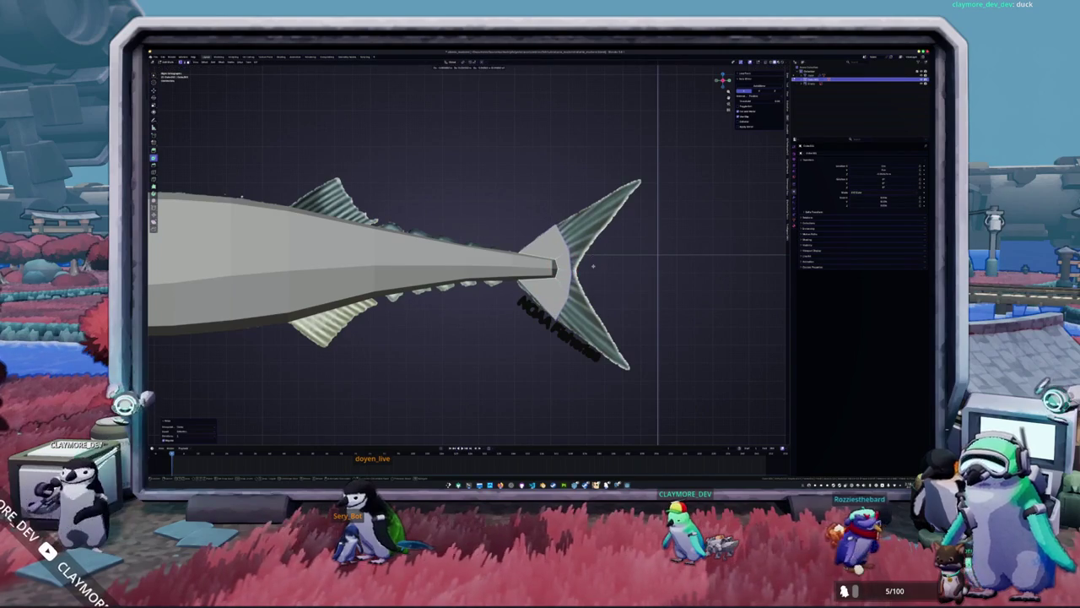
{"action": "left_click", "coordinate": [595, 266]}
{"action": "key", "text": "c"}
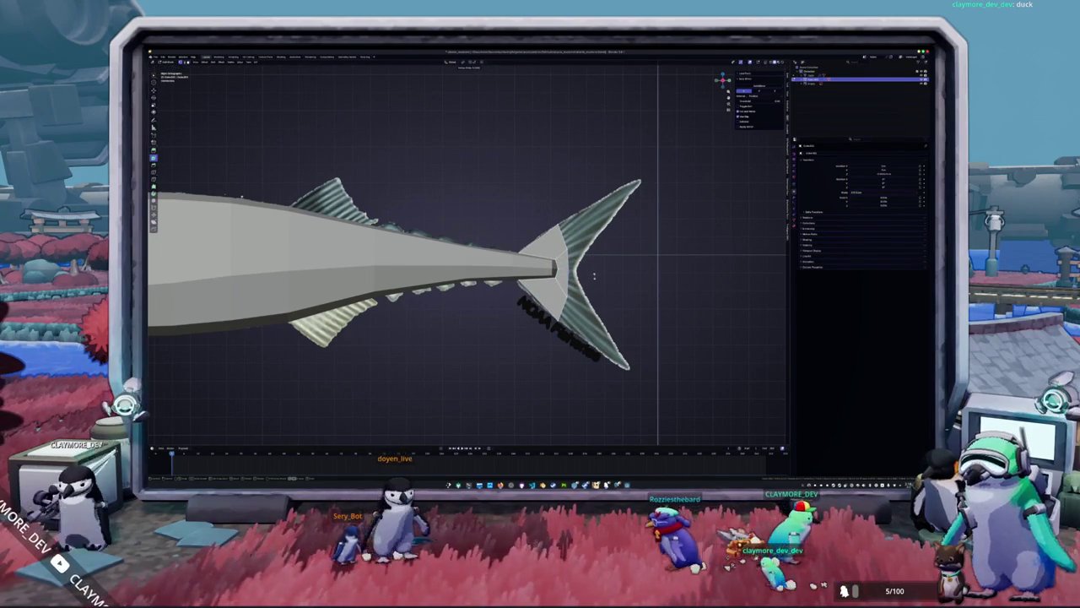
Move the extruded tail vertices roughly into a fin shape and save the file.
{"action": "key", "text": "g"}
{"action": "left_click", "coordinate": [602, 277]}
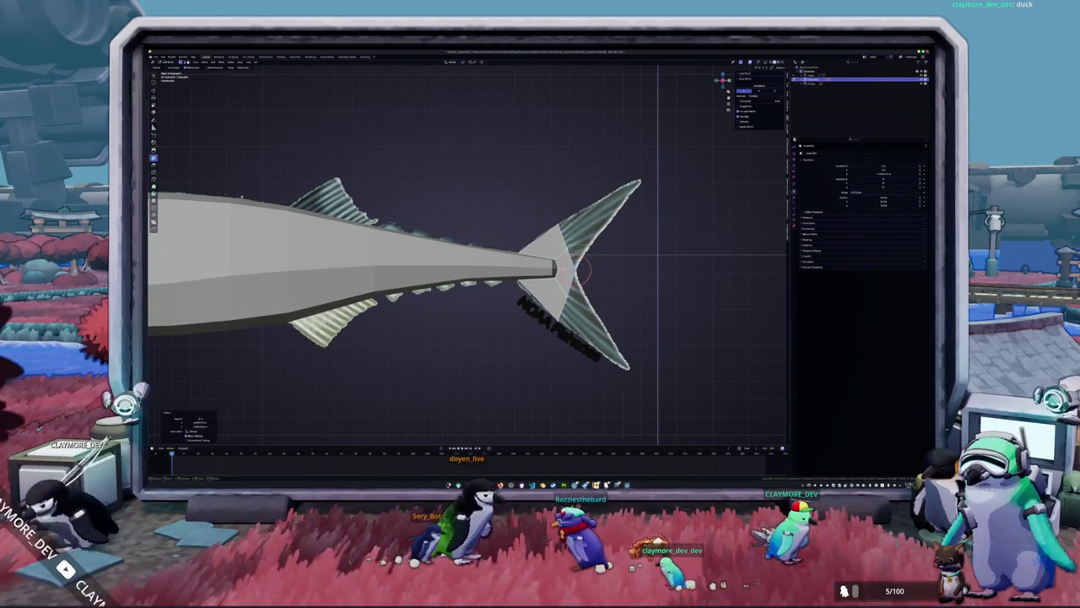
{"action": "key", "text": "g"}
{"action": "left_click", "coordinate": [588, 254]}
{"action": "key", "text": "g"}
{"action": "left_click", "coordinate": [584, 285]}
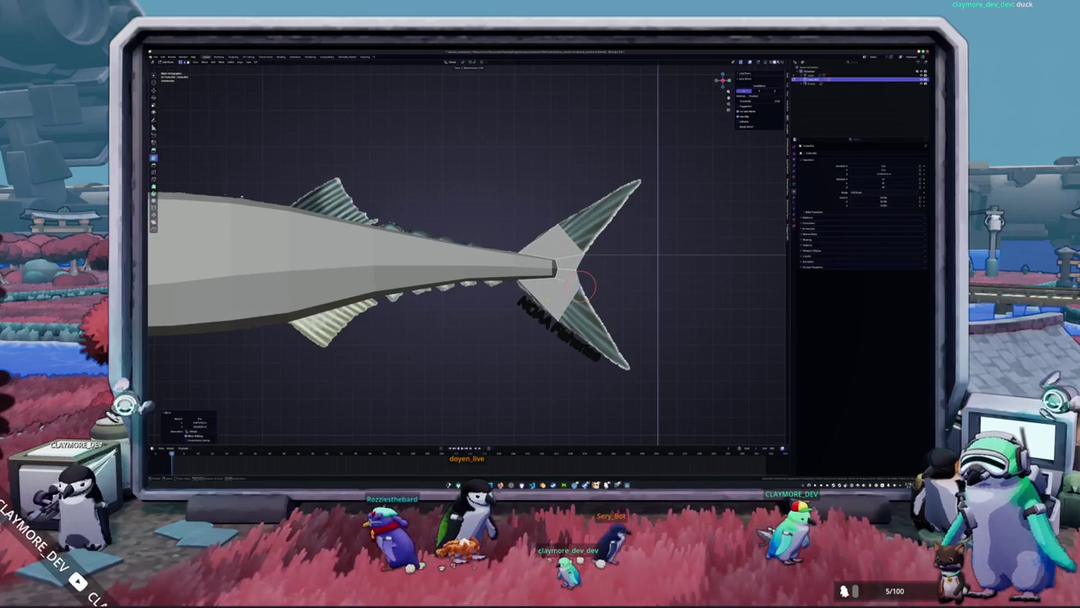
{"action": "left_click", "coordinate": [570, 267]}
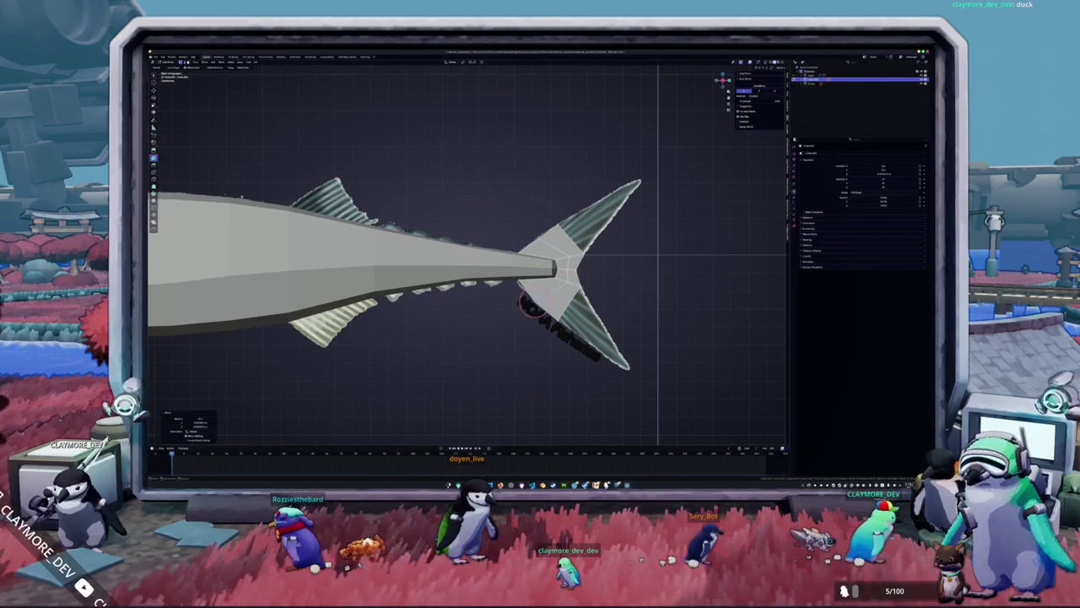
{"action": "key", "text": "g"}
{"action": "left_click", "coordinate": [530, 230]}
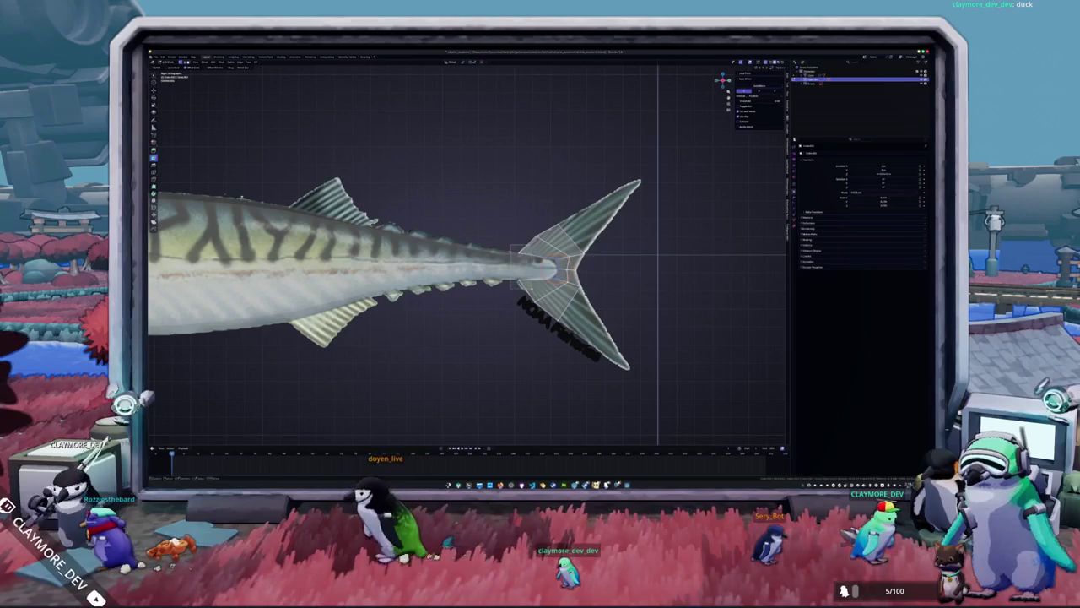
{"action": "key", "text": "g"}
{"action": "left_click", "coordinate": [606, 275]}
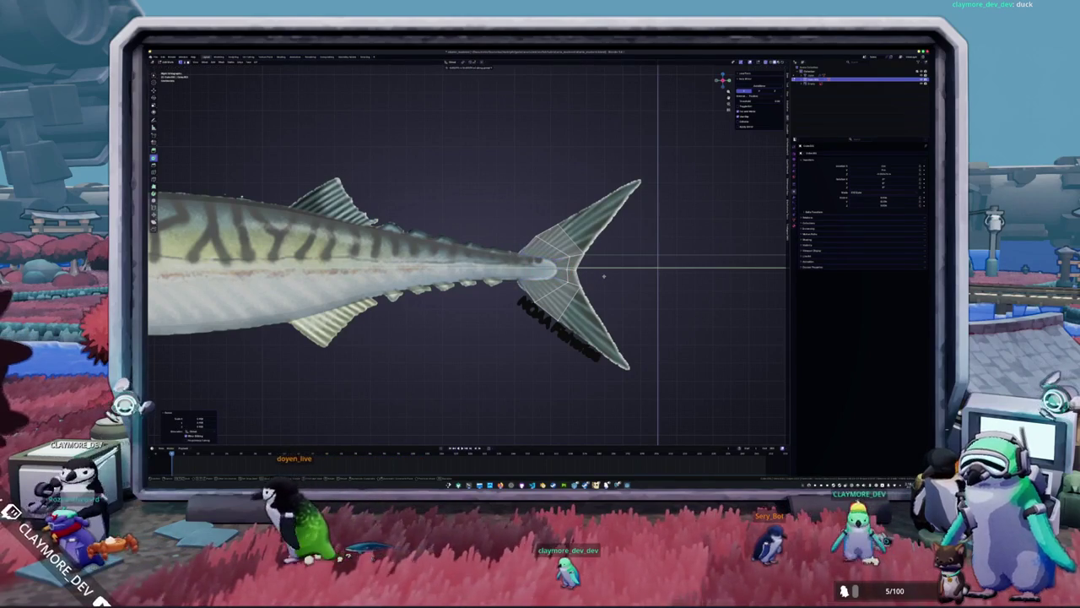
{"action": "key", "text": "ctrl+s"}
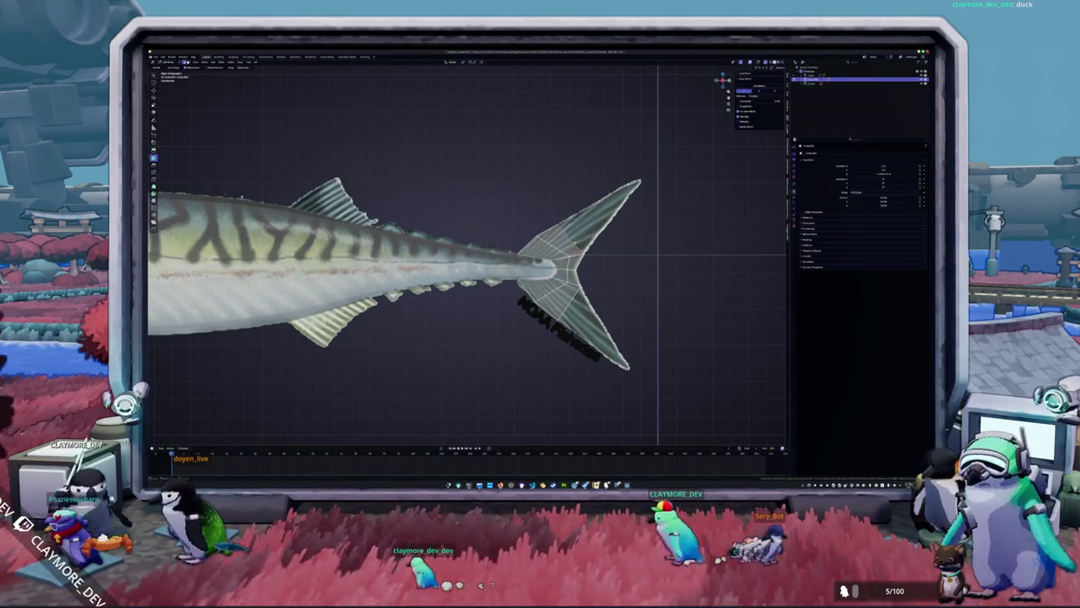
Place the upper and lower tail-fin tips onto the reference fin's tips.
{"action": "key", "text": "g"}
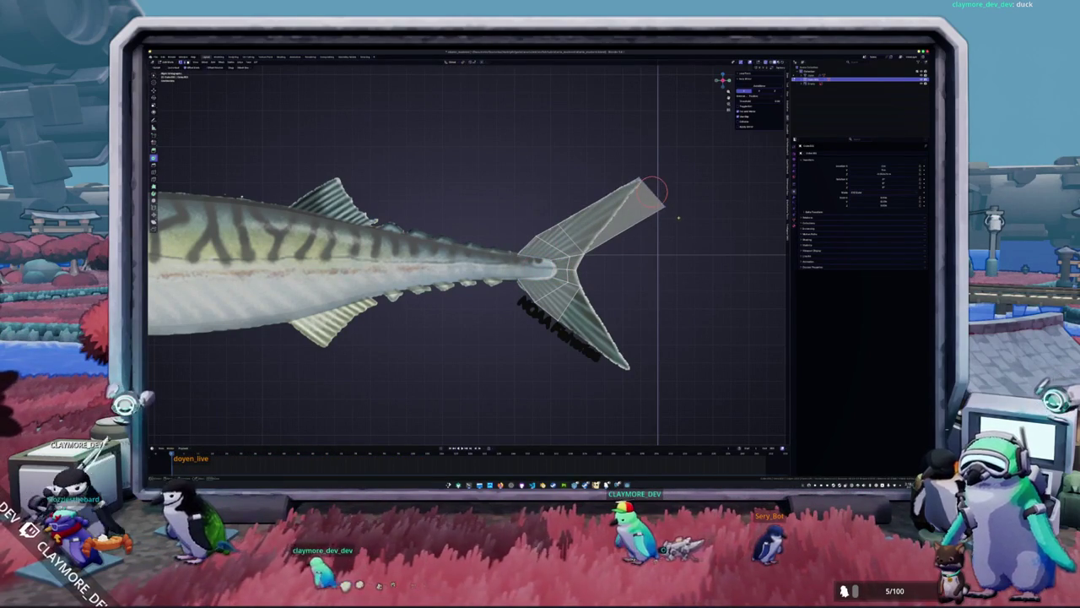
{"action": "left_click", "coordinate": [631, 174]}
{"action": "left_click", "coordinate": [628, 368]}
{"action": "key", "text": "g"}
{"action": "left_click", "coordinate": [638, 361]}
{"action": "key", "text": "g"}
{"action": "left_click", "coordinate": [631, 368]}
{"action": "left_click", "coordinate": [629, 376]}
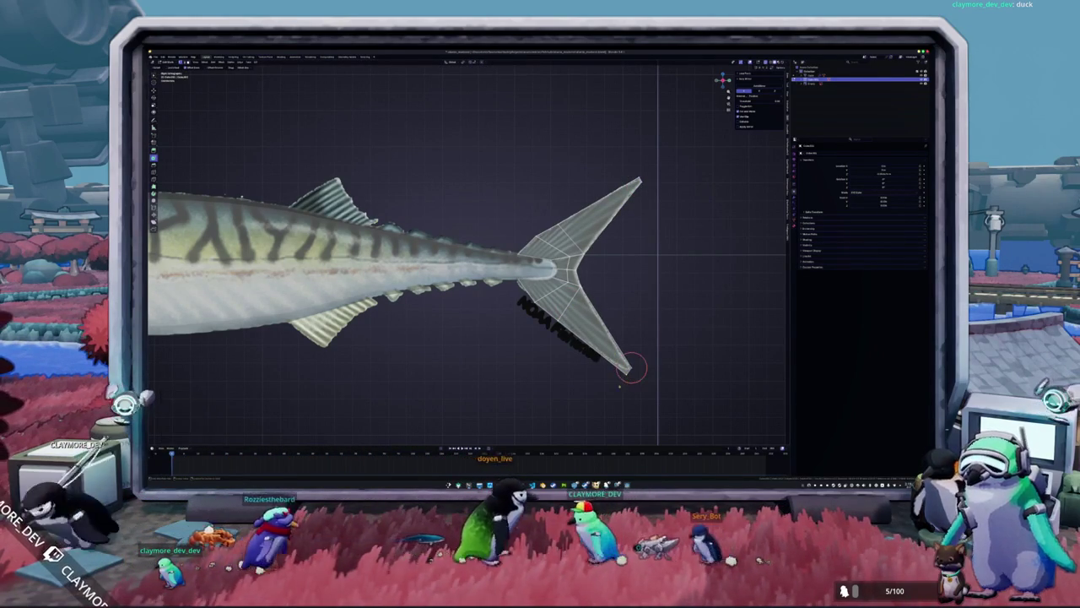
{"action": "key", "text": "g"}
{"action": "left_click", "coordinate": [629, 372]}
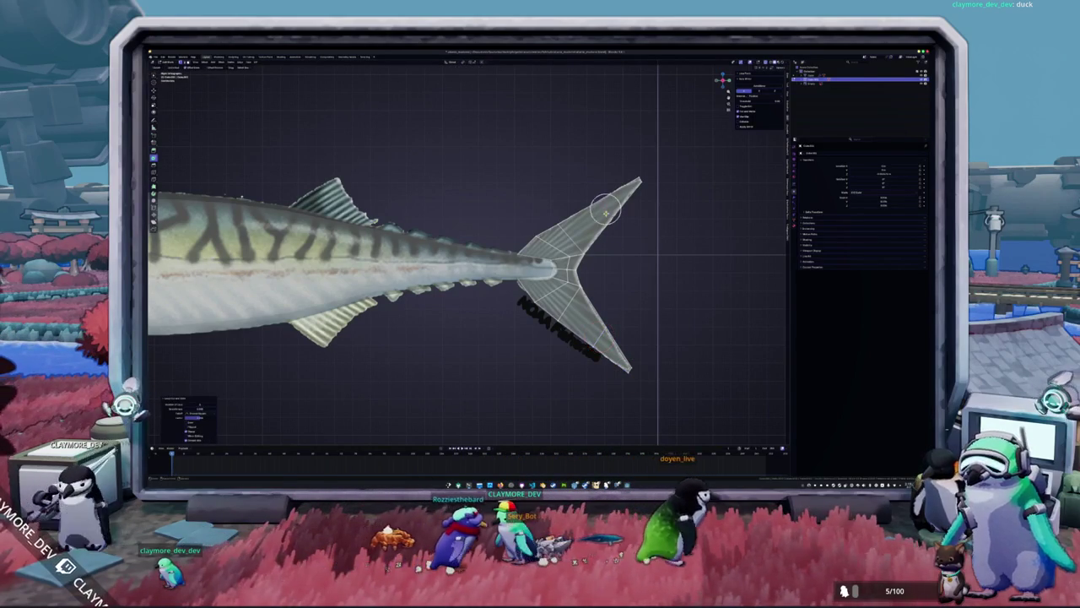
Align the lower fin-lobe vertex with the reference and leave Edit Mode to view the whole fish.
{"action": "key", "text": "g"}
{"action": "left_click", "coordinate": [548, 215]}
{"action": "left_click", "coordinate": [640, 181]}
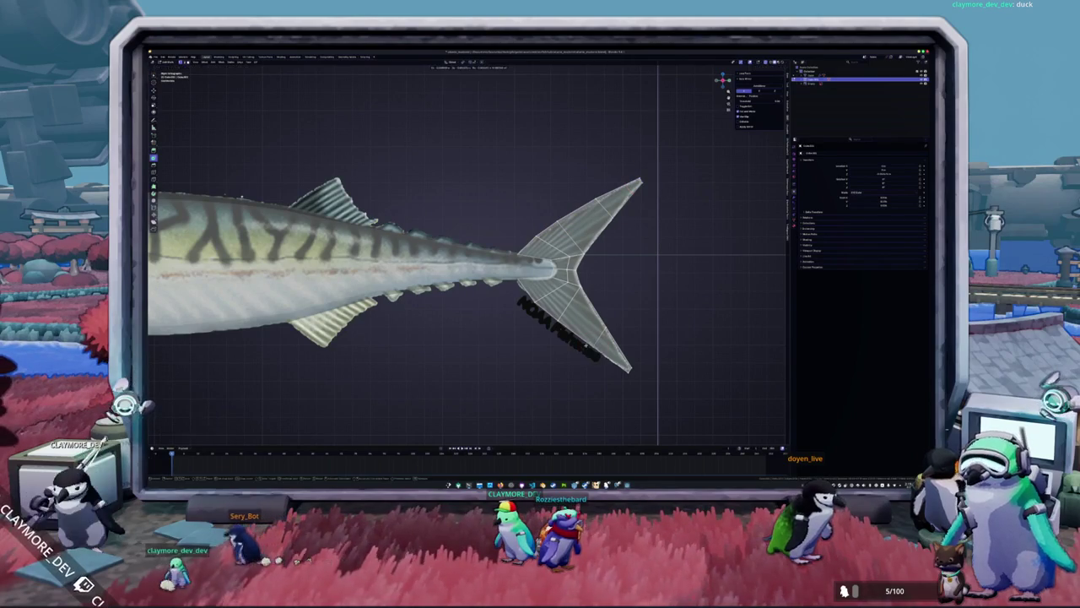
{"action": "left_click", "coordinate": [557, 325]}
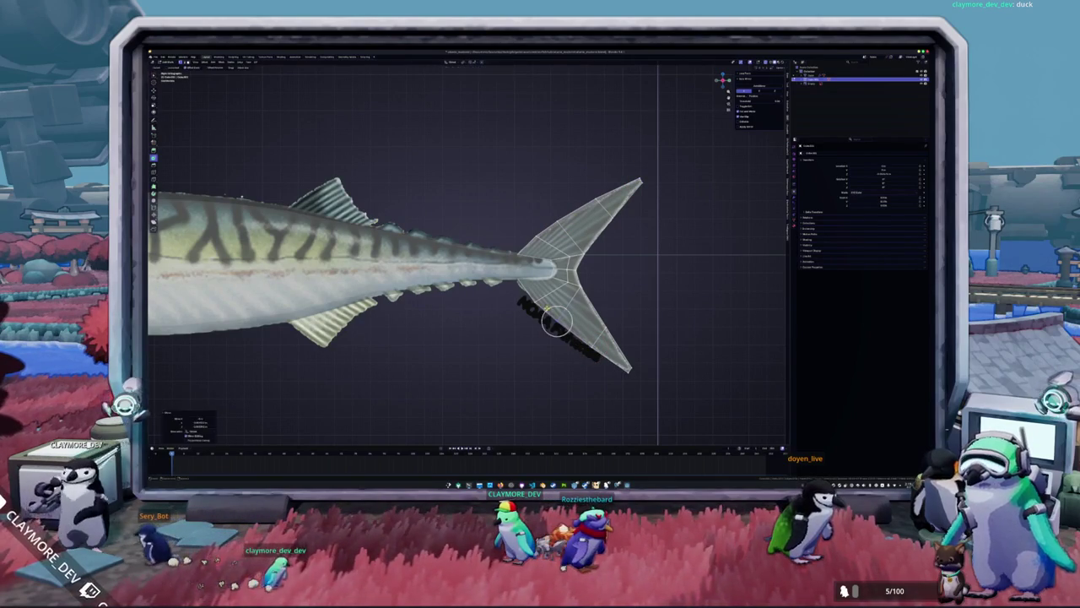
{"action": "key", "text": "g"}
{"action": "left_click", "coordinate": [591, 347]}
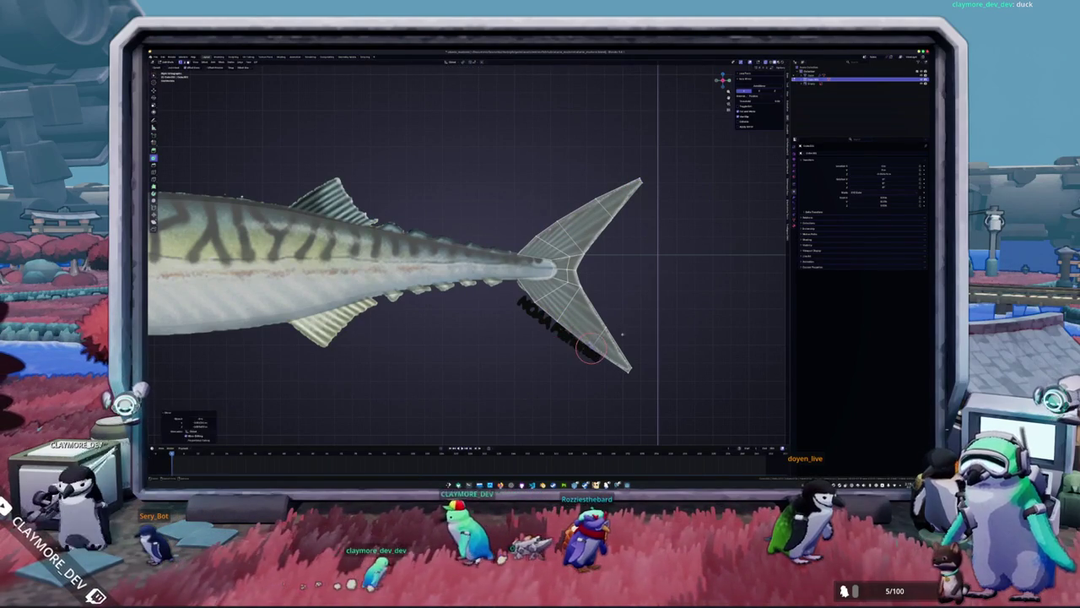
{"action": "scroll", "coordinate": [612, 332], "scroll_direction": "down", "scroll_amount": 2}
{"action": "key", "text": "Tab"}
{"action": "scroll", "coordinate": [613, 332], "scroll_direction": "down", "scroll_amount": 2}
{"action": "key", "text": "z"}
{"action": "middle_click_drag", "start_coordinate": [473, 309], "coordinate": [549, 313], "text": "shift"}
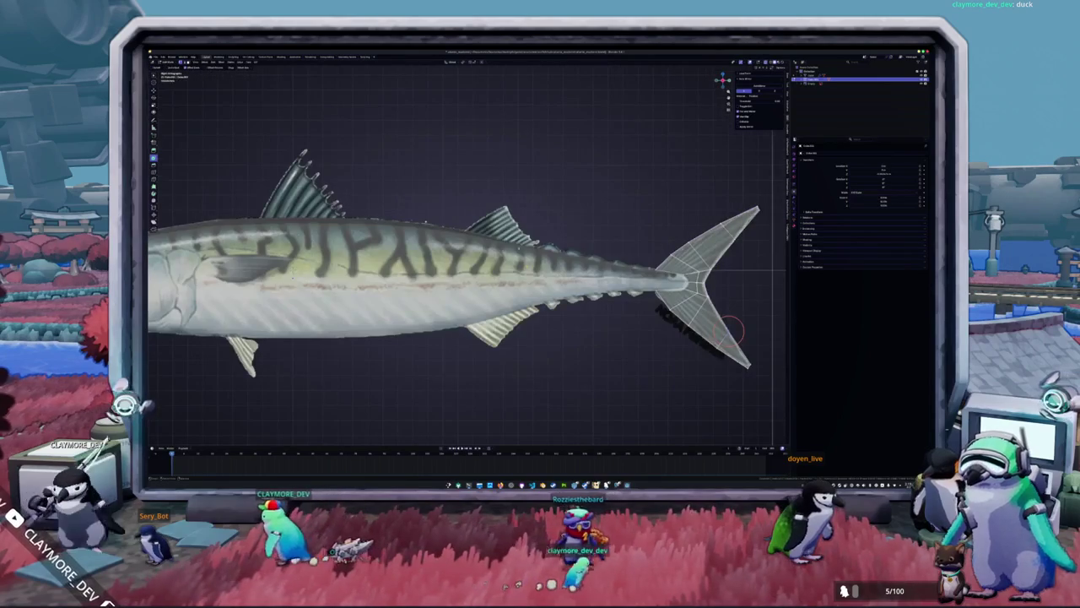
Cut a vertical edge line across the fish body and split that part into a new object.
{"action": "key", "text": "Tab"}
{"action": "left_click", "coordinate": [258, 281]}
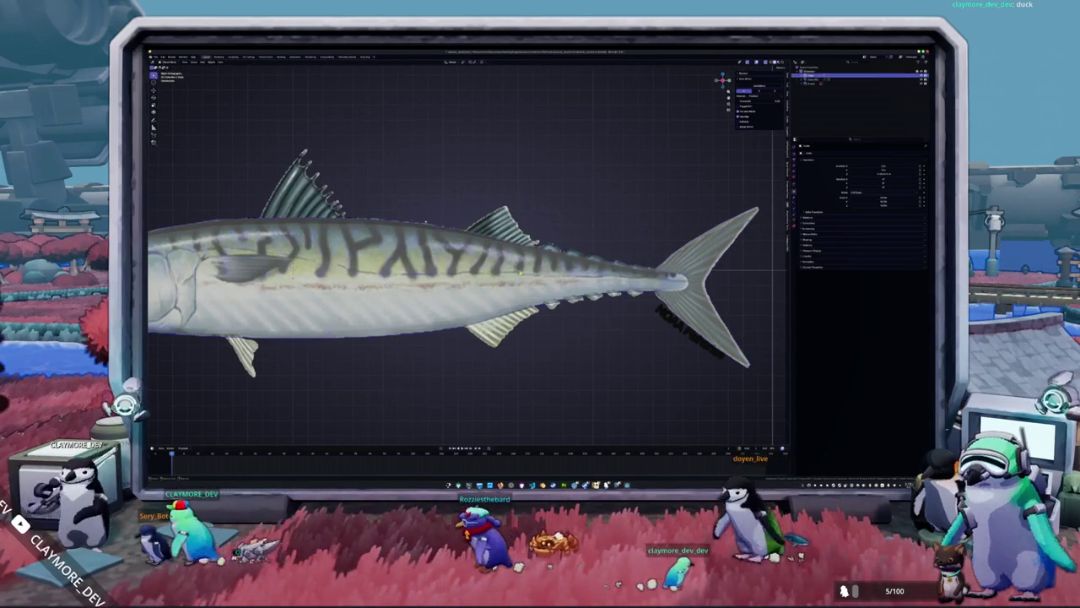
{"action": "key", "text": "Tab"}
{"action": "key", "text": "alt+a"}
{"action": "scroll", "coordinate": [416, 217], "scroll_direction": "up", "scroll_amount": 2}
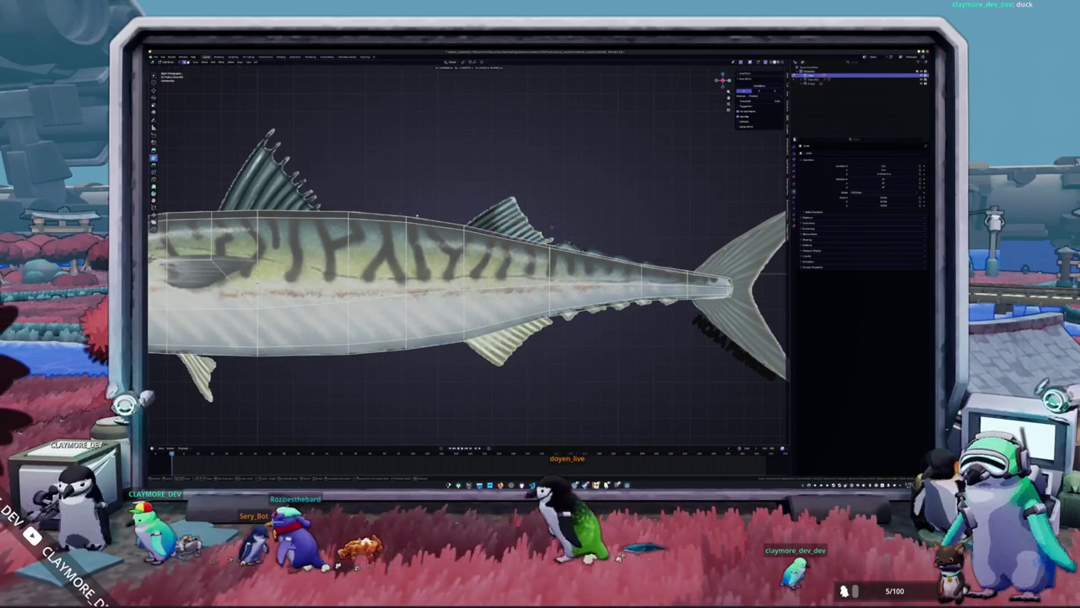
{"action": "left_click_drag", "start_coordinate": [506, 67], "coordinate": [507, 439]}
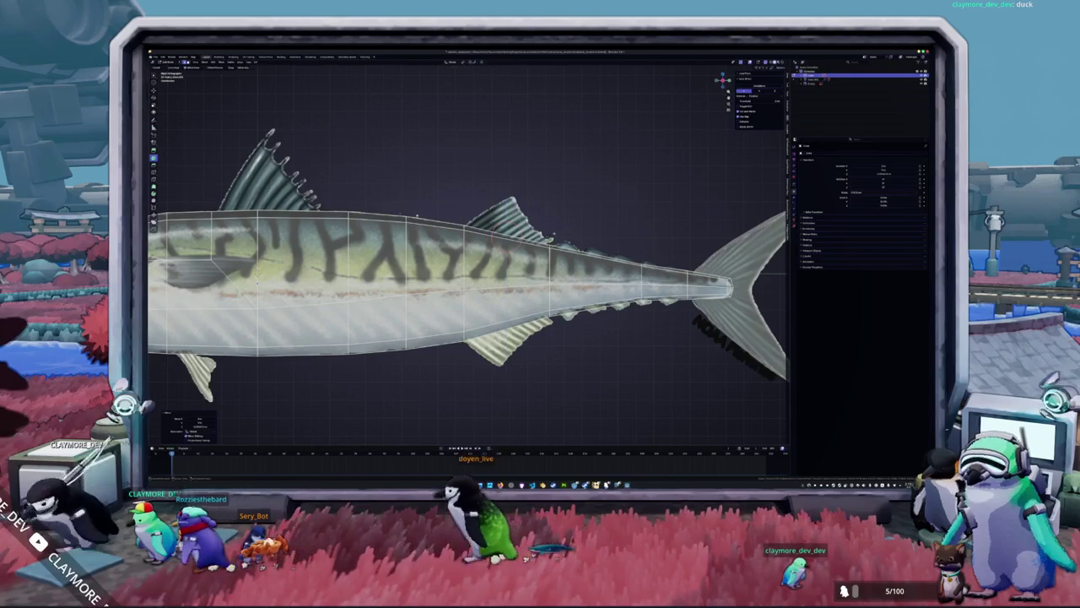
{"action": "right_click", "coordinate": [555, 242]}
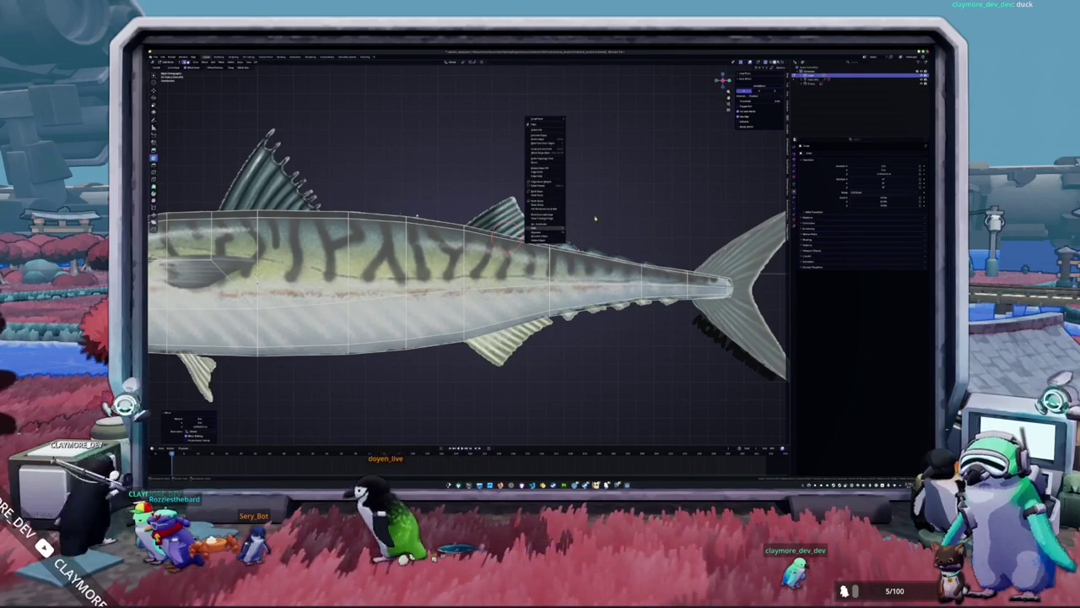
{"action": "left_click", "coordinate": [574, 233]}
On the new object, add and then remove a small face near the dorsal fin.
{"action": "key", "text": "Tab"}
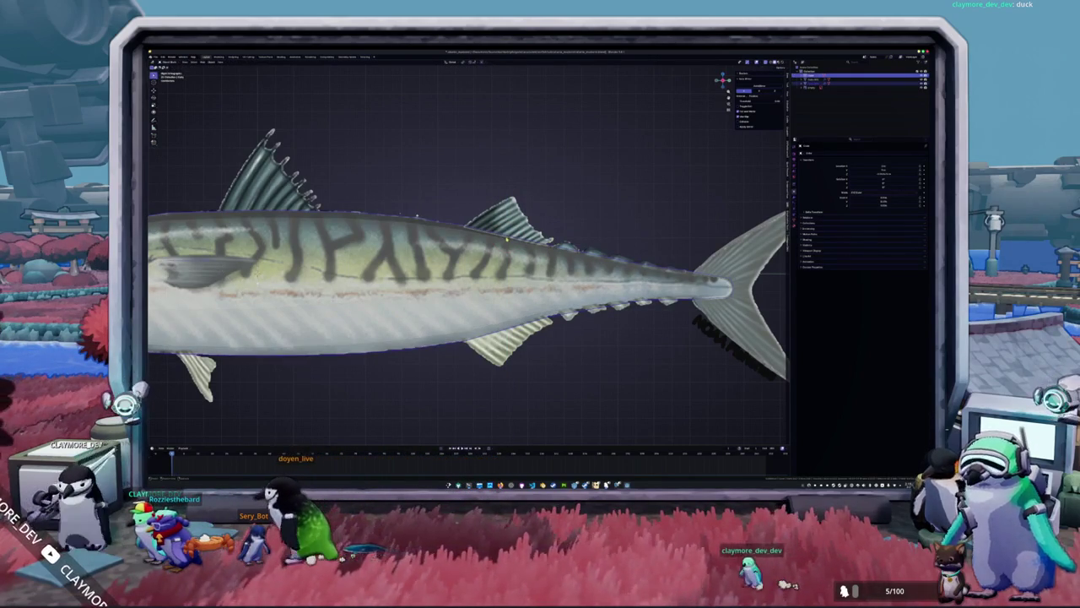
{"action": "key", "text": "Tab"}
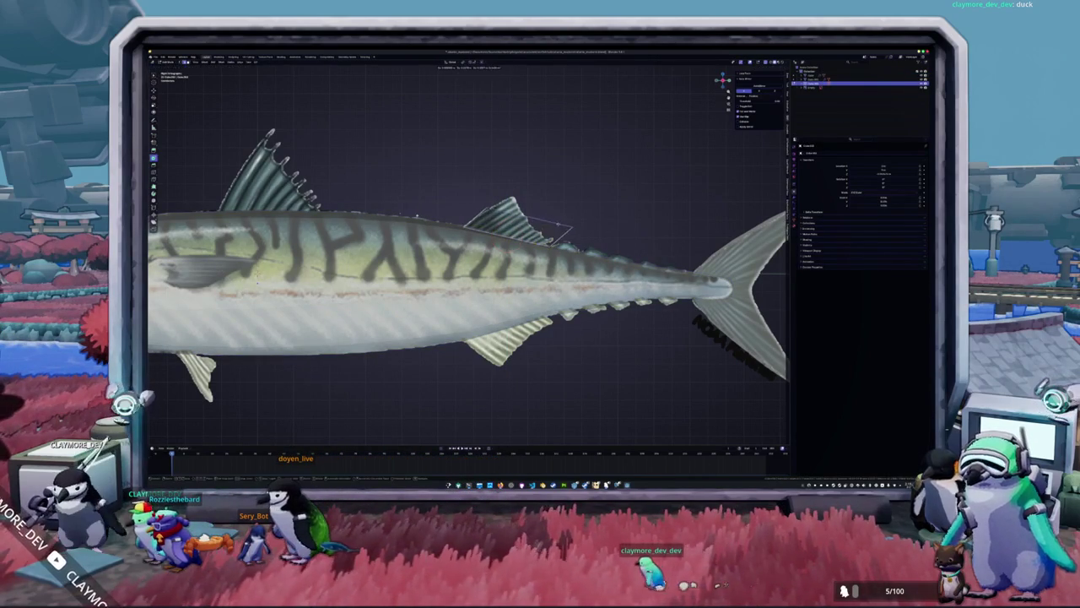
{"action": "key", "text": "f"}
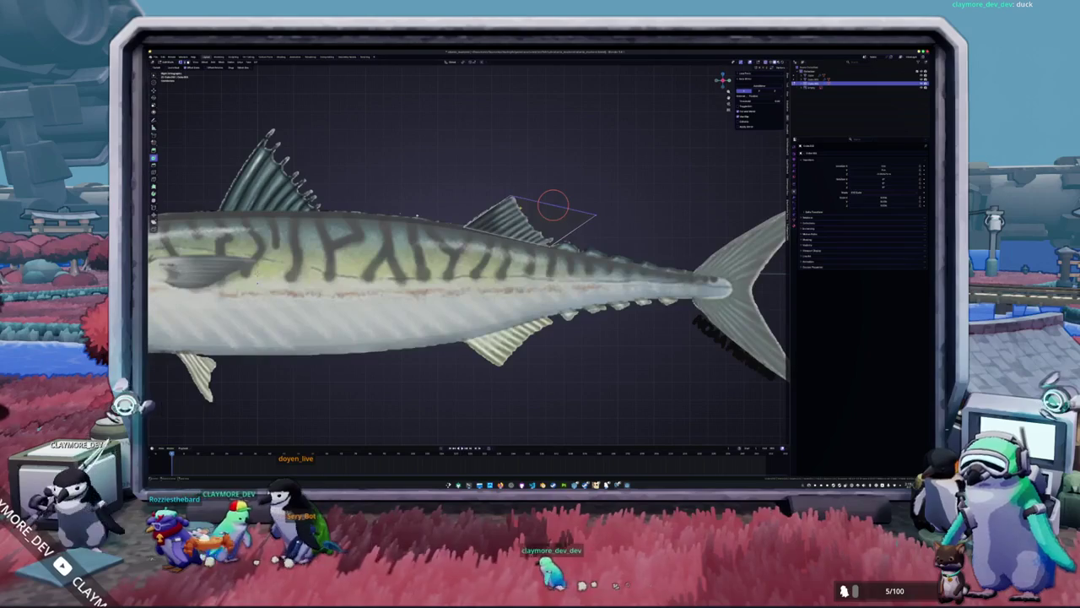
{"action": "key", "text": "g"}
{"action": "key", "text": "s"}
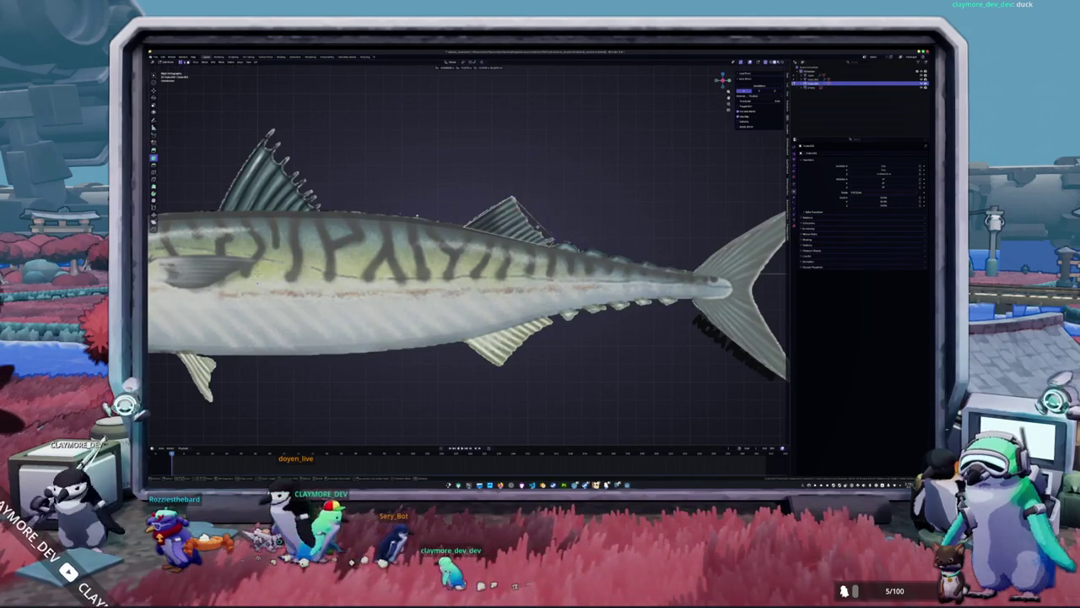
Set the 3D cursor at the small dorsal fin's base and view through the camera.
{"action": "right_click", "coordinate": [553, 234], "text": "shift"}
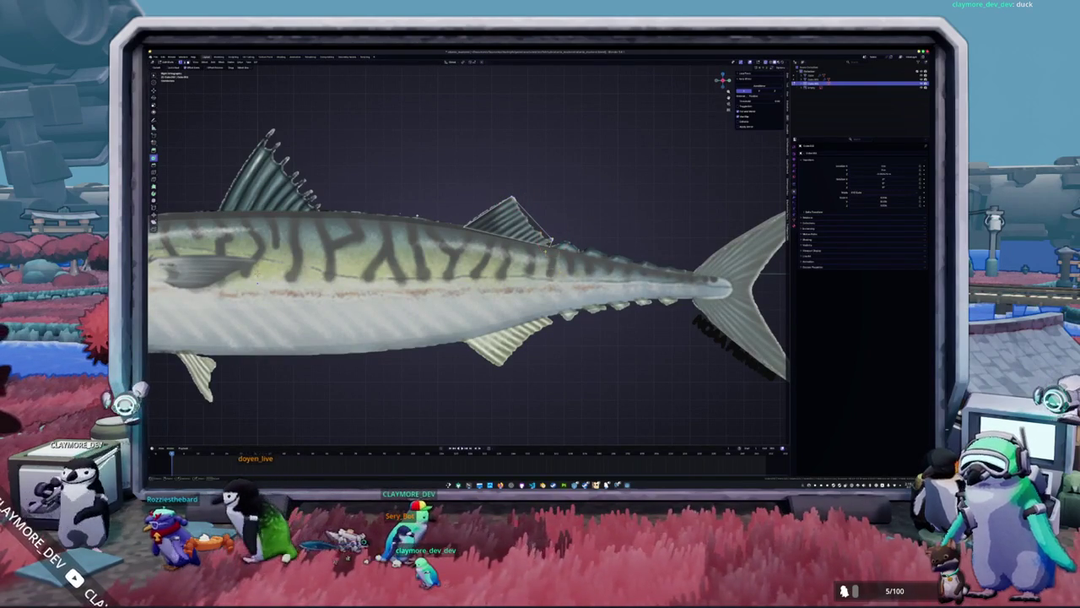
{"action": "right_click", "coordinate": [546, 244], "text": "shift"}
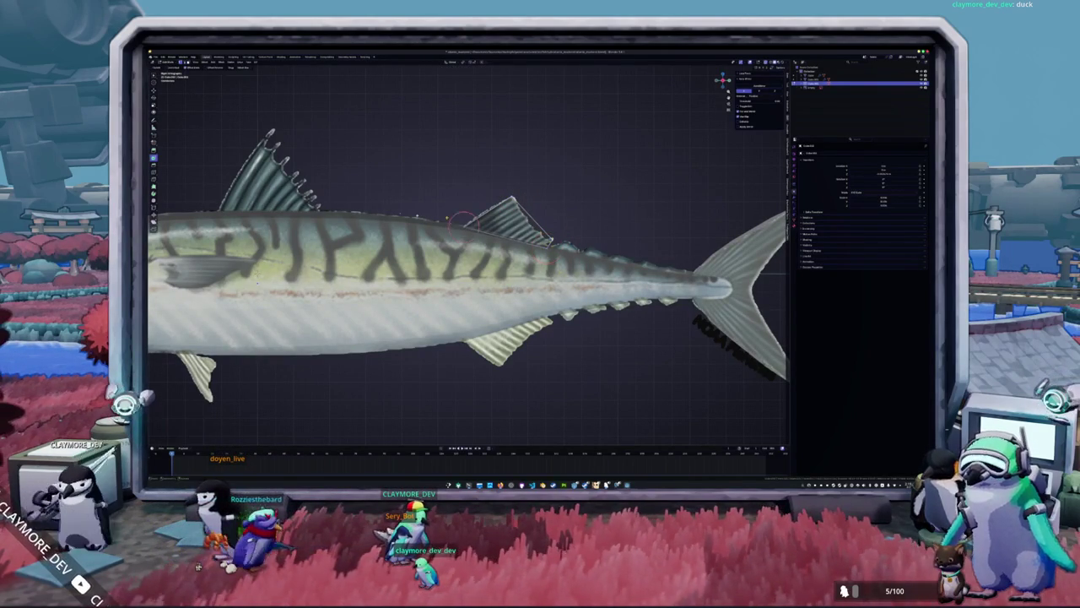
{"action": "right_click", "coordinate": [462, 224], "text": "shift"}
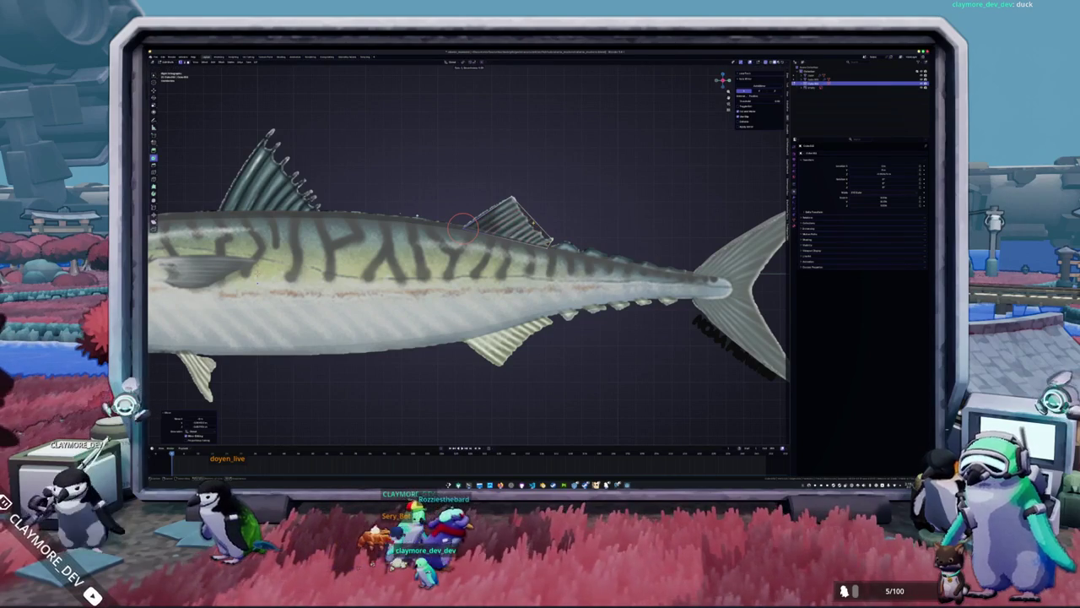
{"action": "key", "text": "g"}
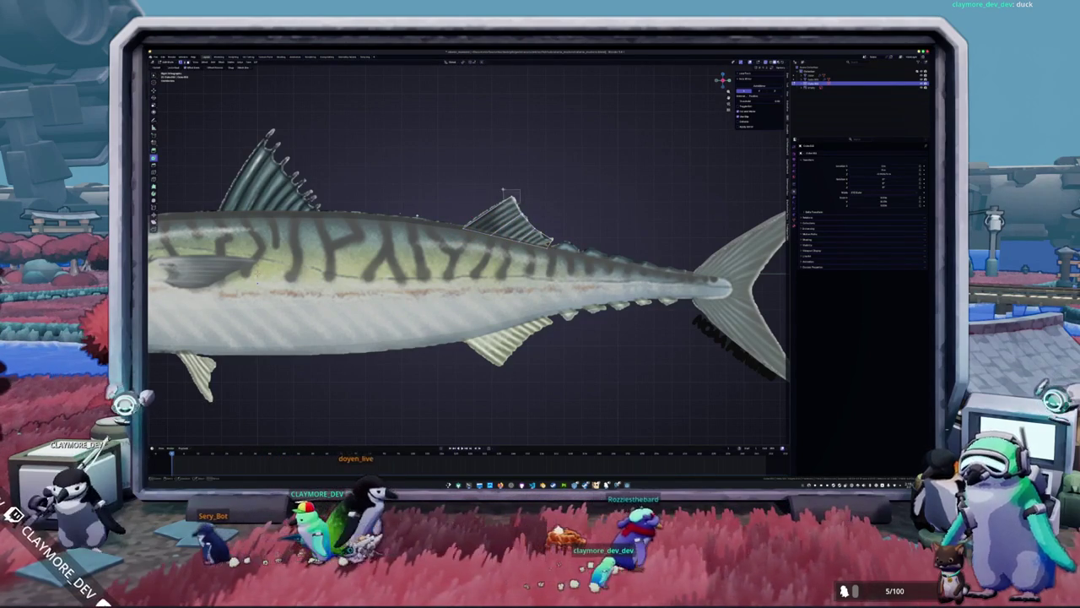
{"action": "right_click_drag", "start_coordinate": [504, 189], "coordinate": [486, 206], "text": "shift"}
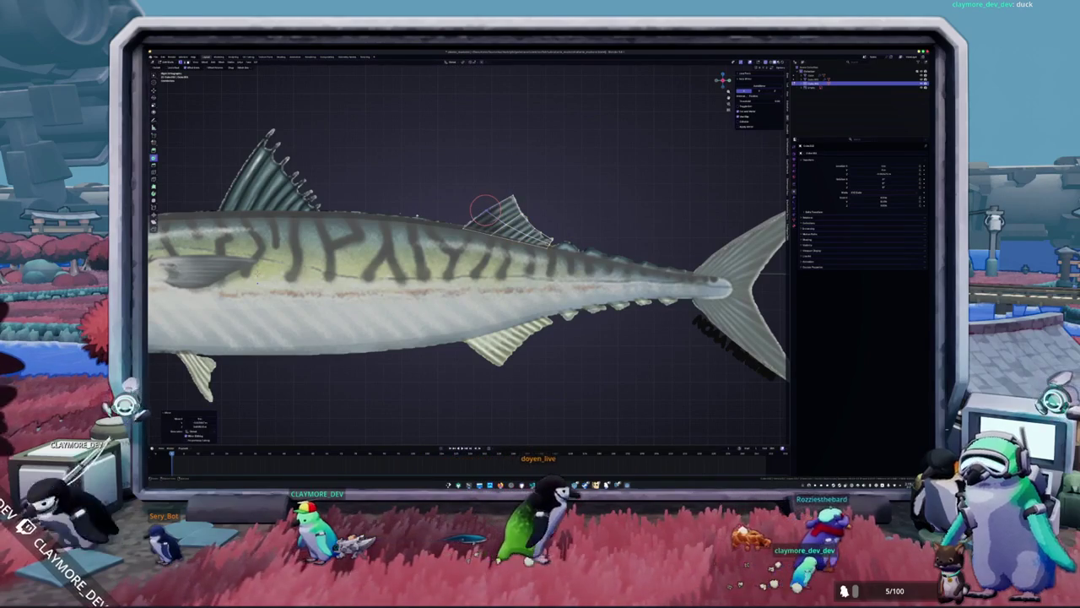
{"action": "key", "text": "KP_0"}
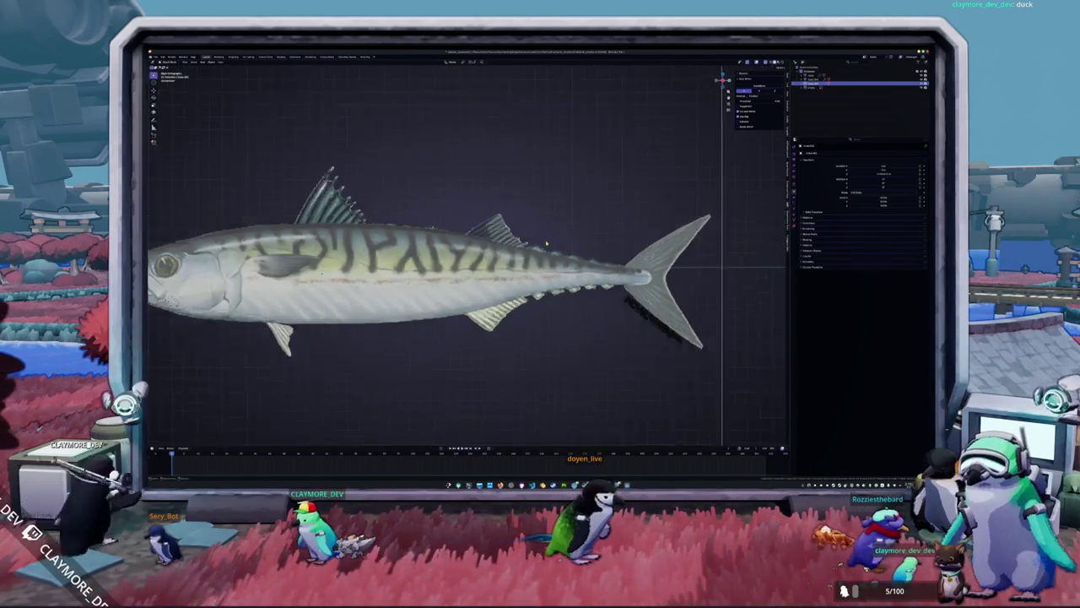
Duplicate the small dorsal fin and rotate the copy around the Z axis.
{"action": "key", "text": "KP_0"}
{"action": "key", "text": "shift+d"}
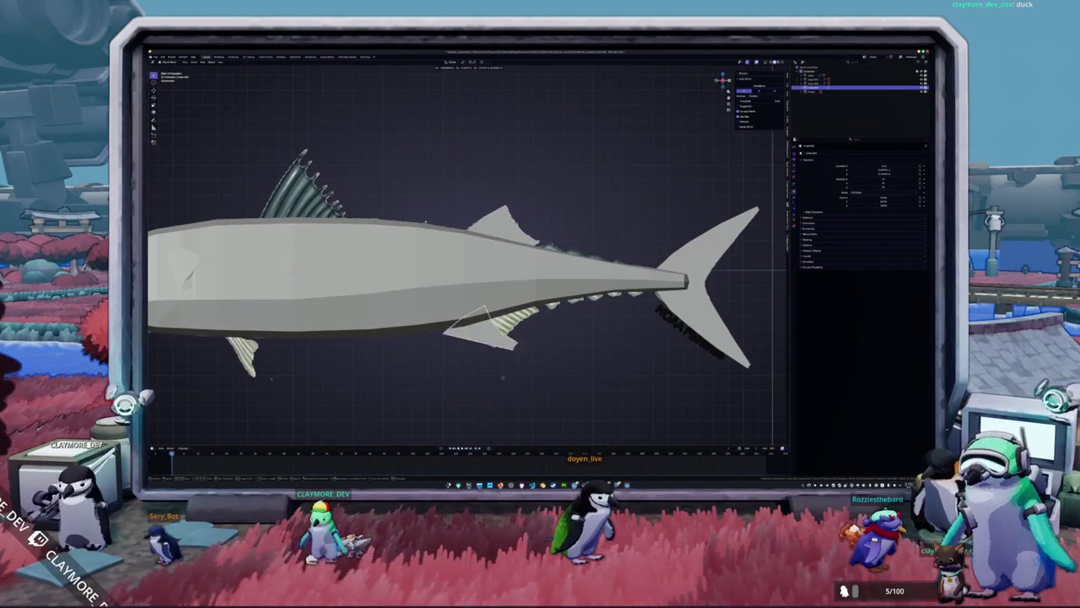
{"action": "key", "text": "Tab"}
{"action": "key", "text": "r"}
{"action": "key", "text": "z"}
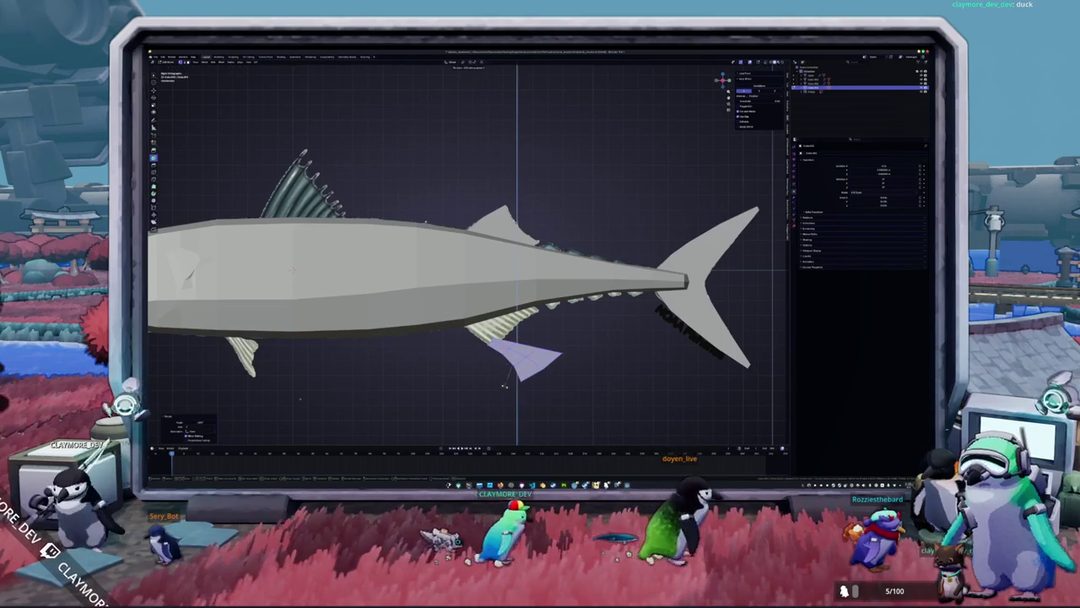
{"action": "left_click", "coordinate": [504, 384]}
Move the fin copy under the belly toward the tail, then view through the camera.
{"action": "key", "text": "g"}
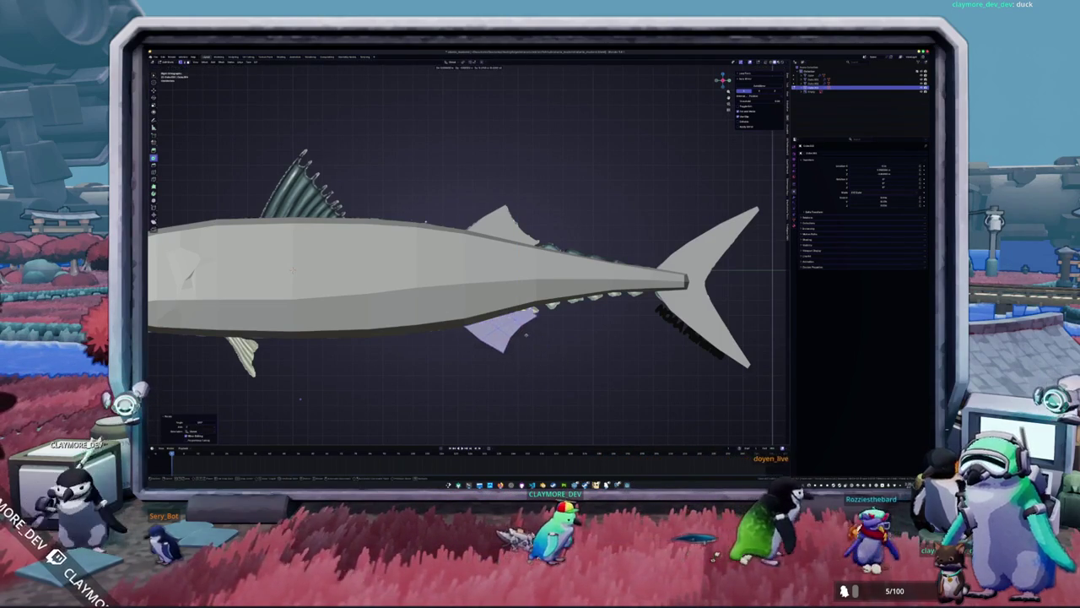
{"action": "scroll", "coordinate": [528, 330], "scroll_direction": "up", "scroll_amount": 3}
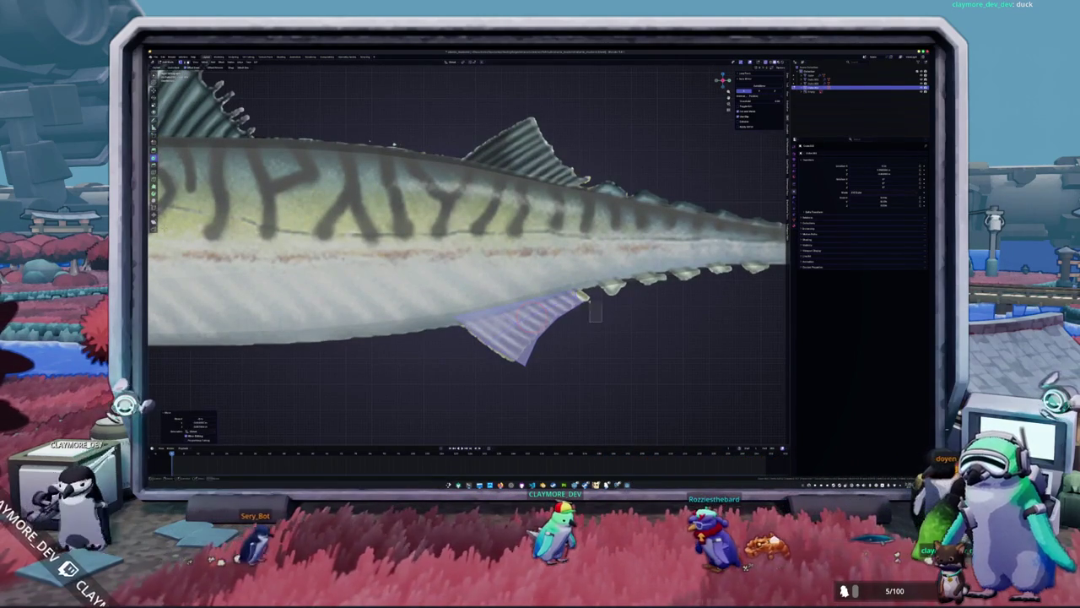
{"action": "left_click", "coordinate": [582, 301]}
{"action": "key", "text": "g"}
{"action": "key", "text": "Return"}
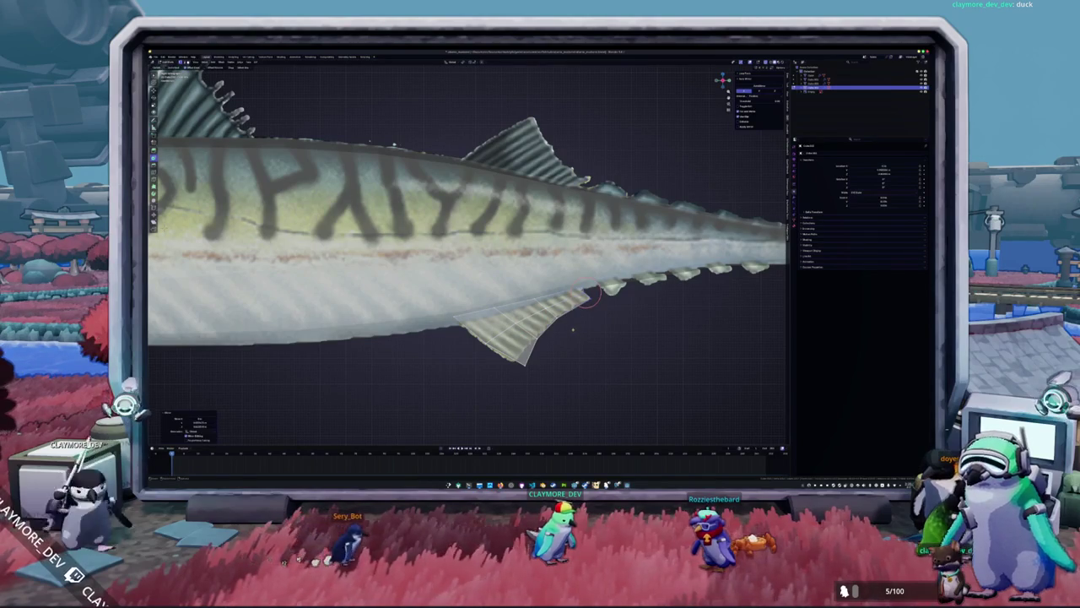
{"action": "key", "text": "g"}
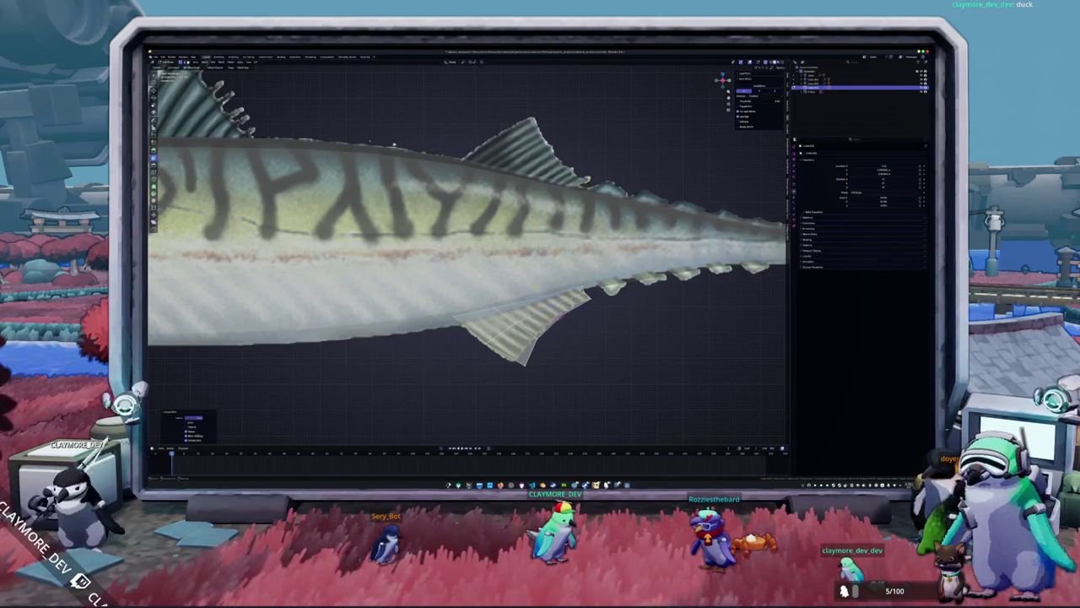
{"action": "key", "text": "Return"}
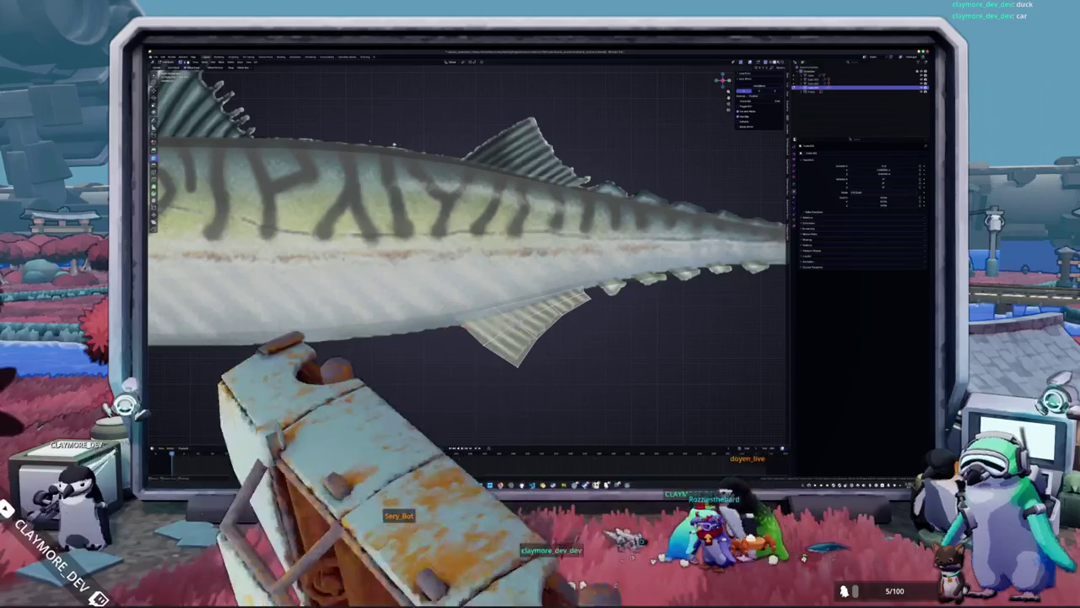
{"action": "key", "text": "KP_0"}
Centre the fish, apply a mesh operation from the context menu, and leave edit mode.
{"action": "middle_click_drag", "start_coordinate": [490, 319], "coordinate": [581, 311], "text": "shift"}
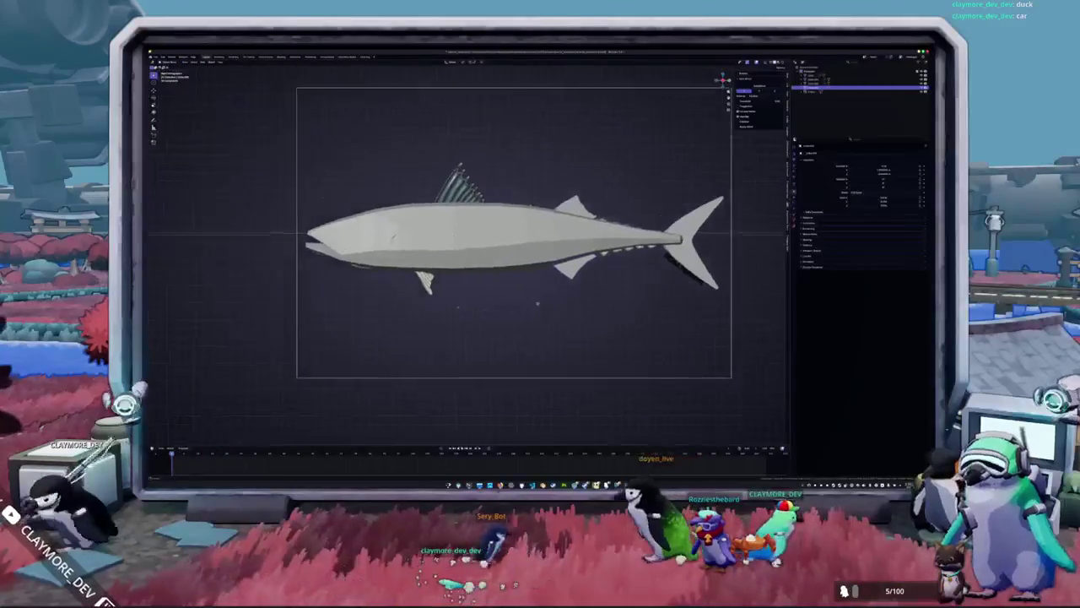
{"action": "scroll", "coordinate": [375, 300], "scroll_direction": "up", "scroll_amount": 3}
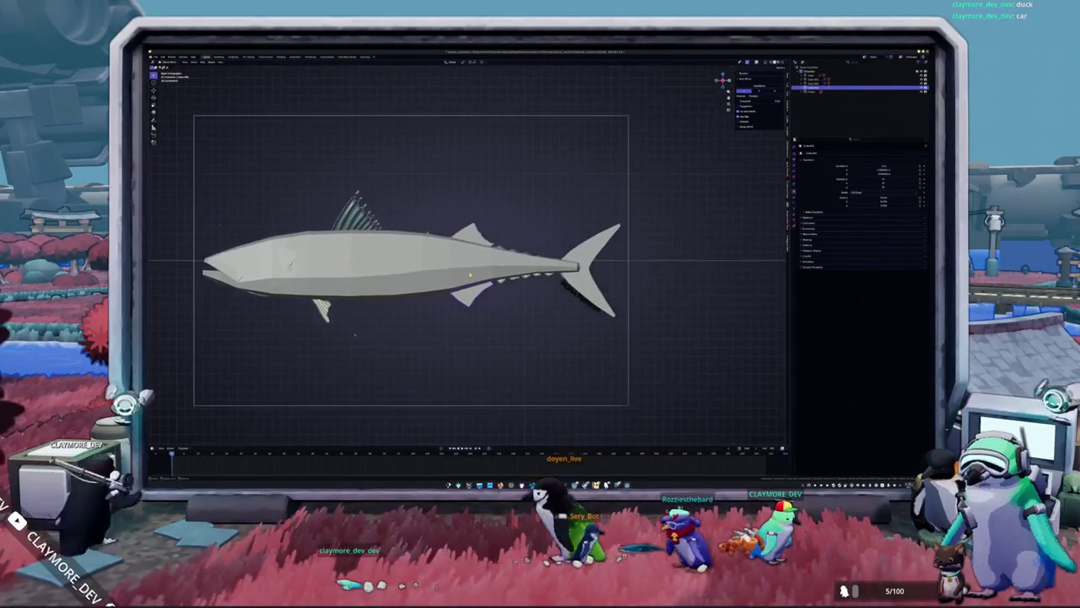
{"action": "scroll", "coordinate": [286, 260], "scroll_direction": "up", "scroll_amount": 3}
{"action": "scroll", "coordinate": [251, 262], "scroll_direction": "up", "scroll_amount": 3}
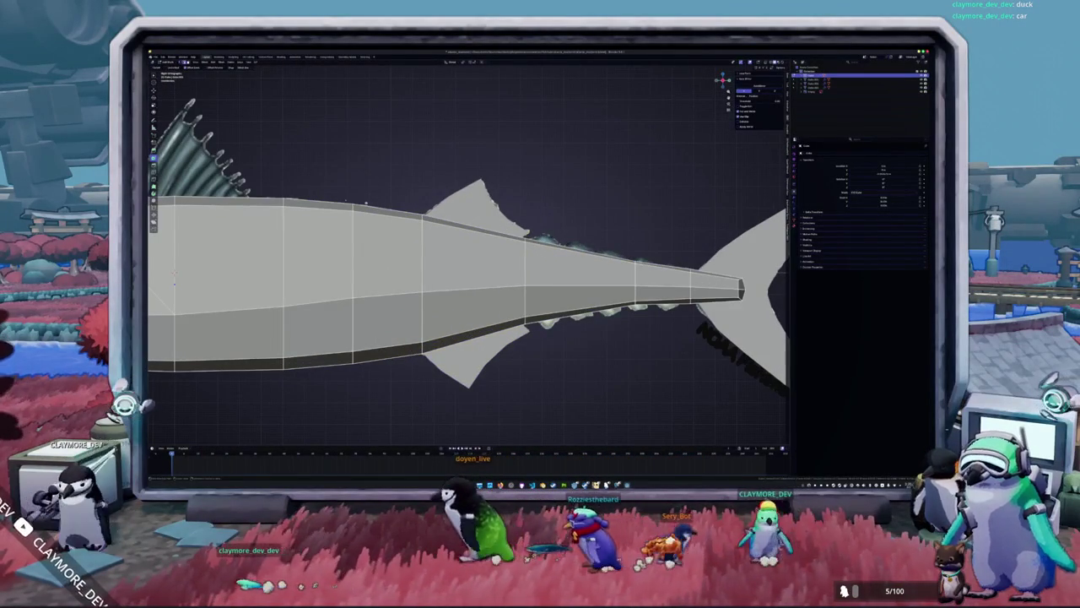
{"action": "scroll", "coordinate": [524, 240], "scroll_direction": "down", "scroll_amount": 2}
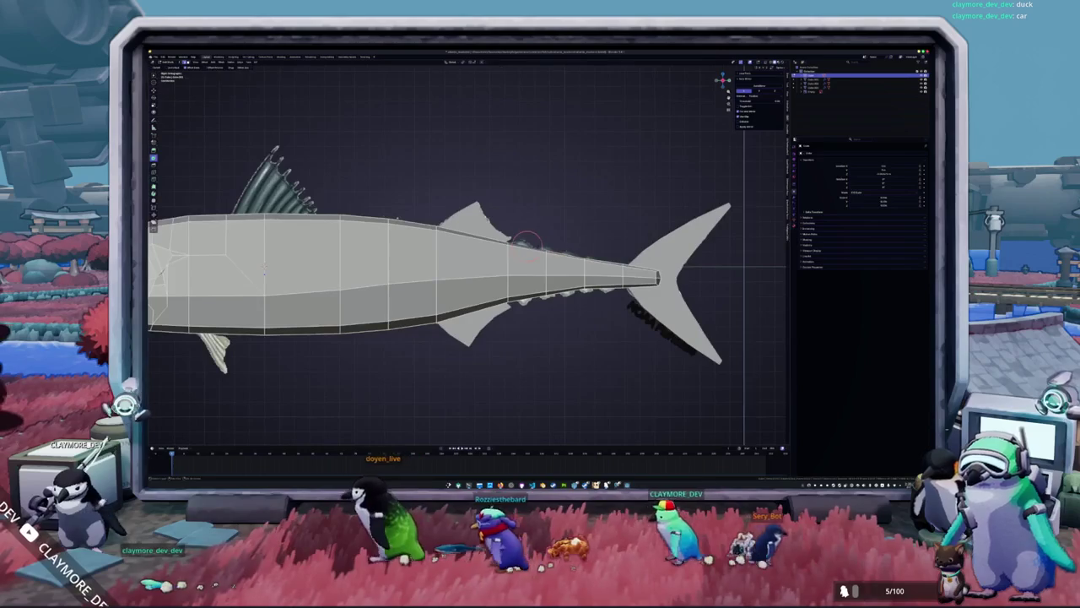
{"action": "right_click", "coordinate": [524, 239]}
{"action": "left_click", "coordinate": [572, 262]}
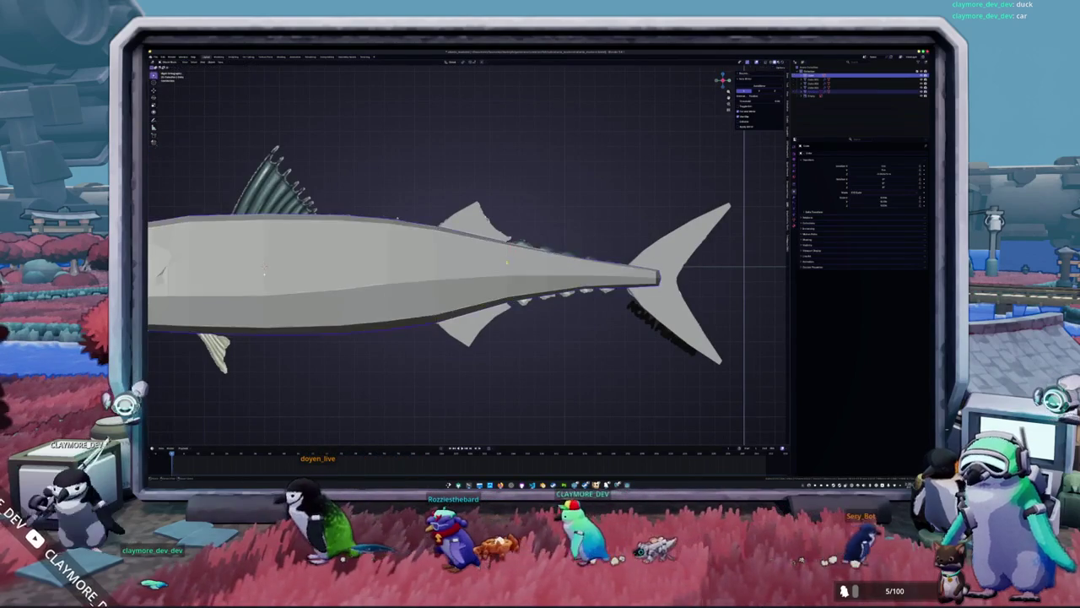
{"action": "key", "text": "Tab"}
Move the selected finlet into position on the tail stalk.
{"action": "scroll", "coordinate": [580, 247], "scroll_direction": "up", "scroll_amount": 3}
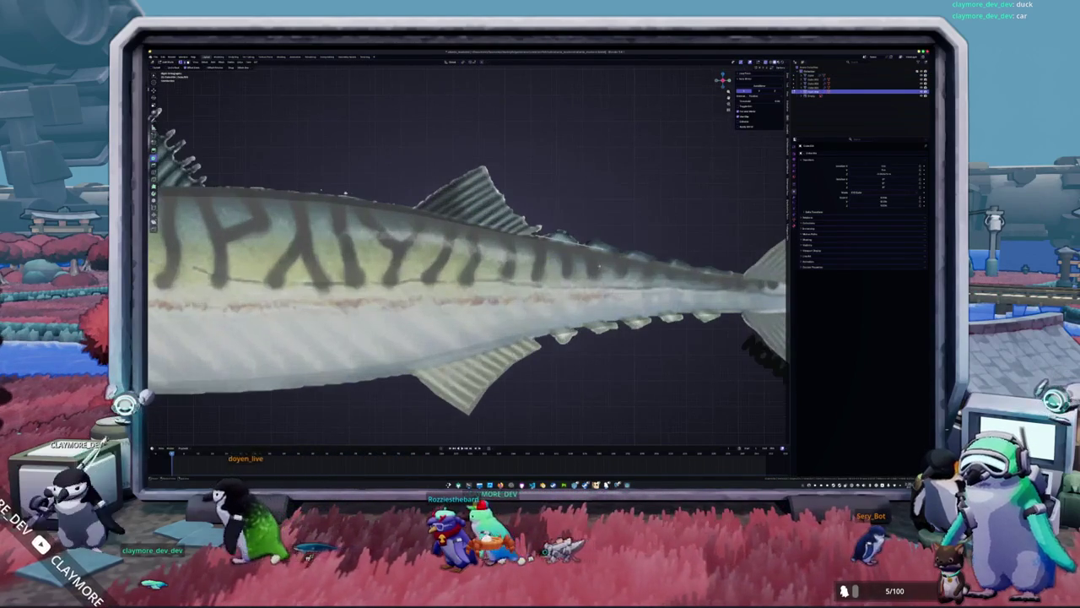
{"action": "key", "text": "g"}
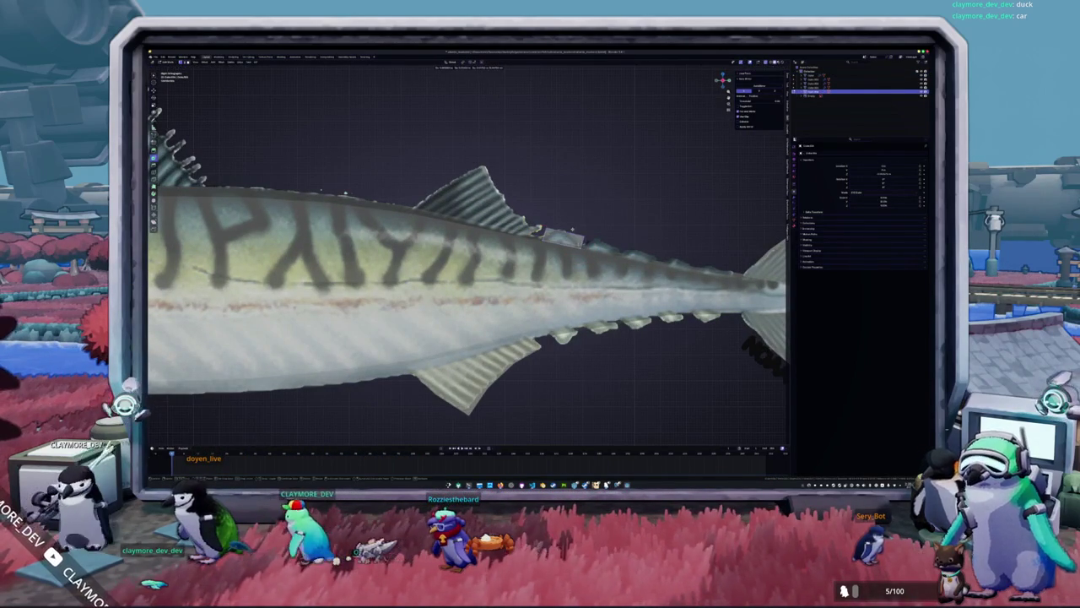
{"action": "left_click", "coordinate": [564, 232]}
{"action": "key", "text": "g"}
{"action": "left_click", "coordinate": [566, 236]}
Hide the textured reference and duplicate the finlet repeatedly along the back.
{"action": "key", "text": "h"}
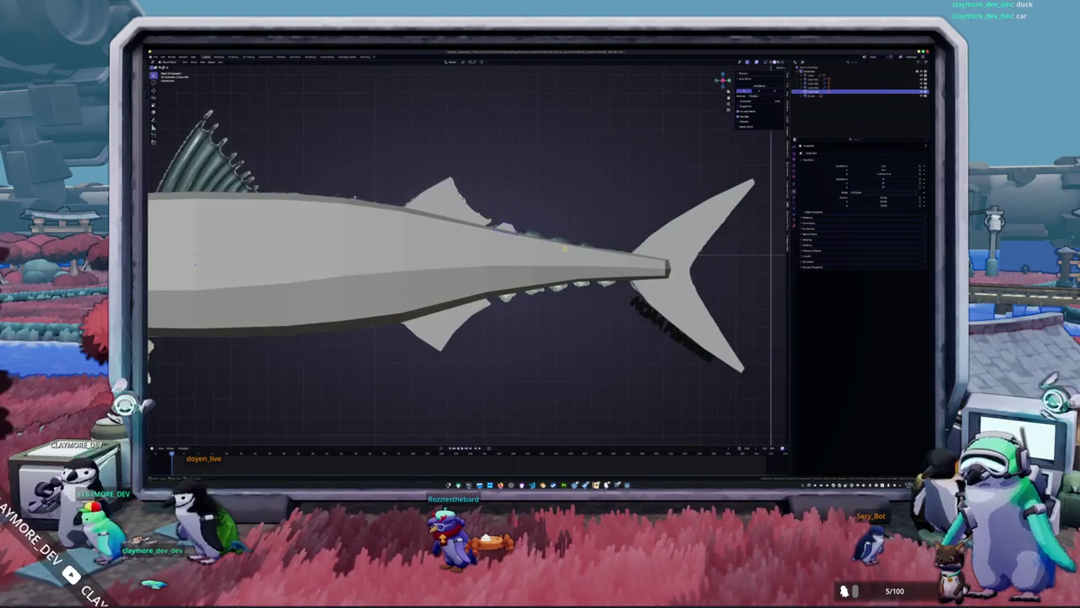
{"action": "left_click", "coordinate": [238, 271]}
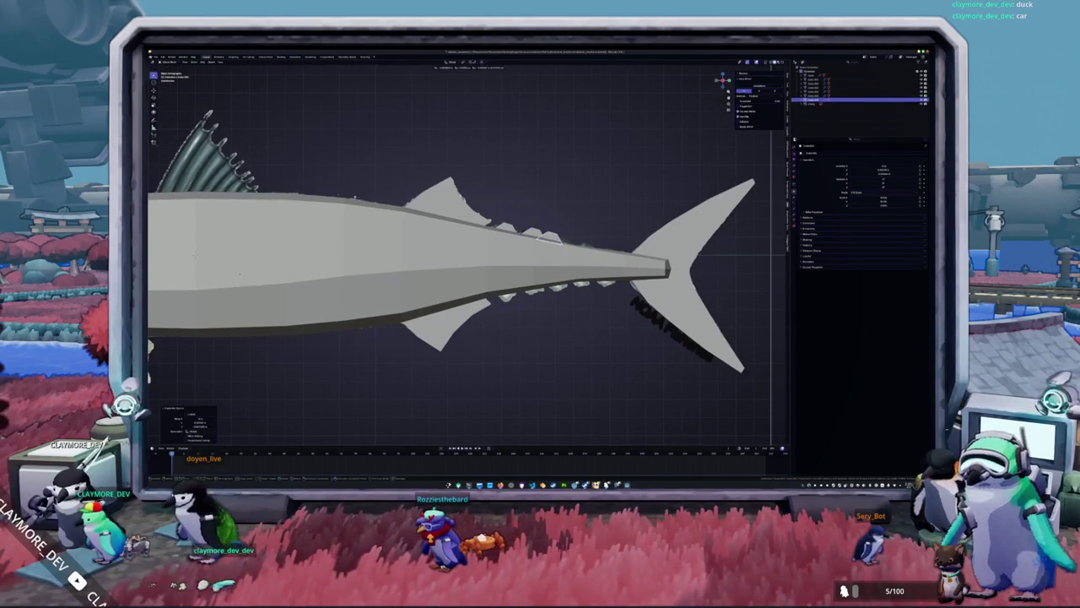
{"action": "key", "text": "shift+d"}
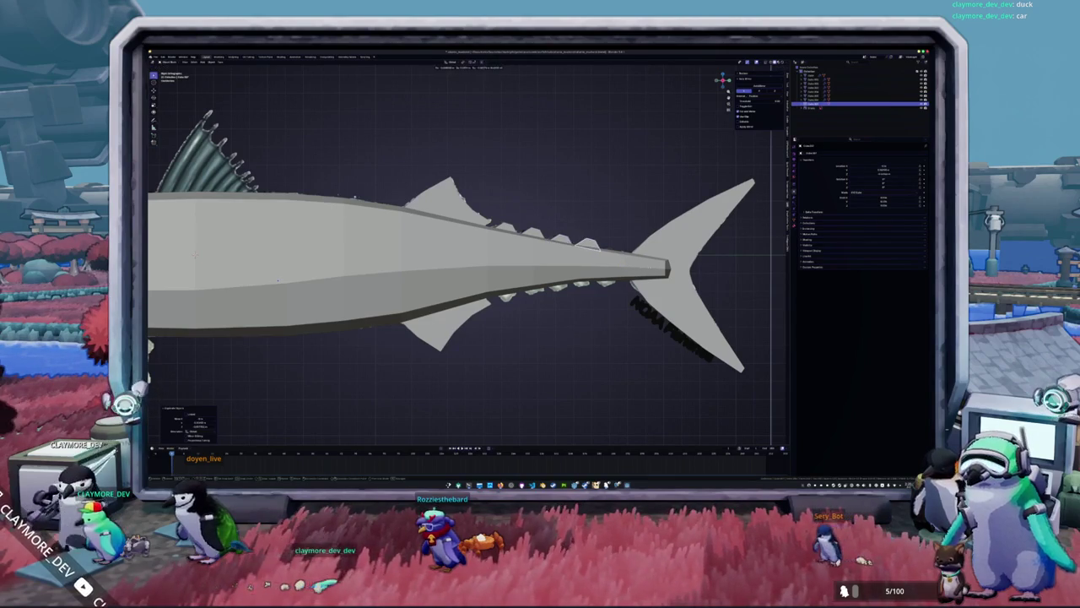
{"action": "key", "text": "ctrl+Tab"}
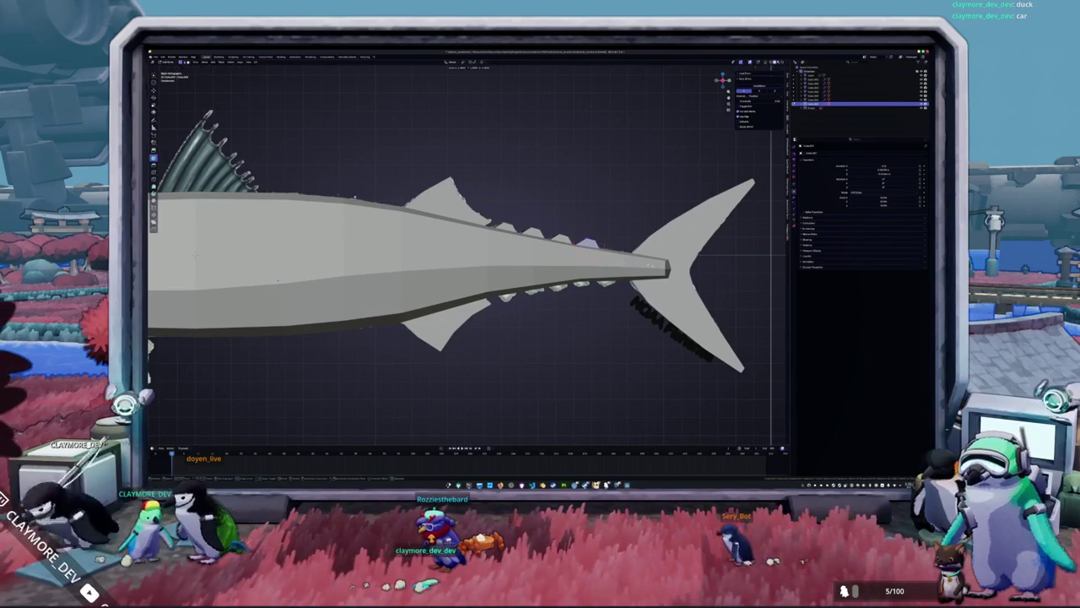
{"action": "key", "text": "ctrl+Tab"}
{"action": "key", "text": "shift+d"}
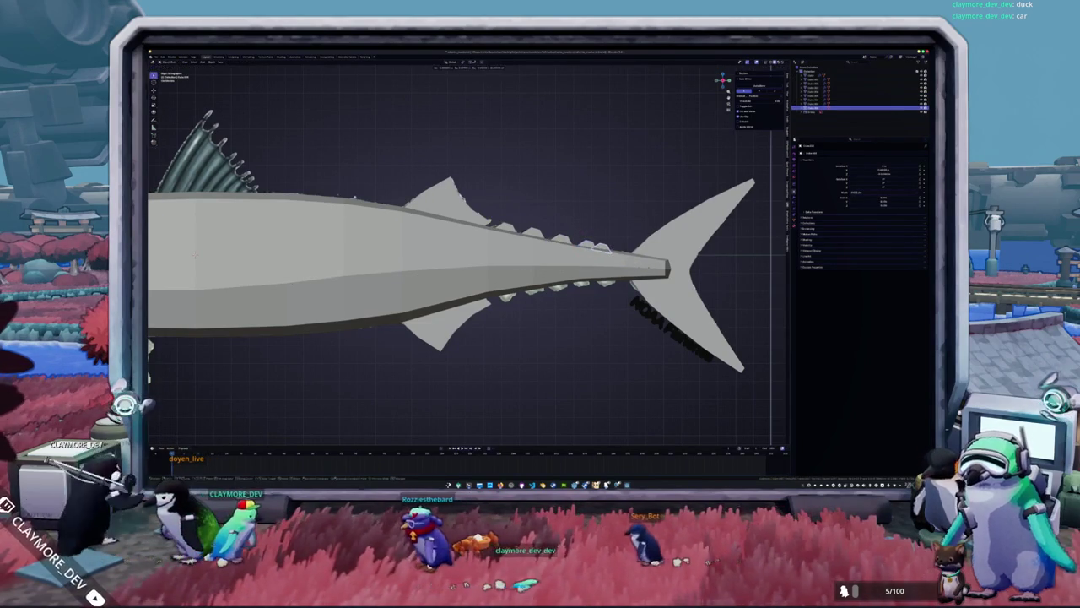
{"action": "key", "text": "Escape"}
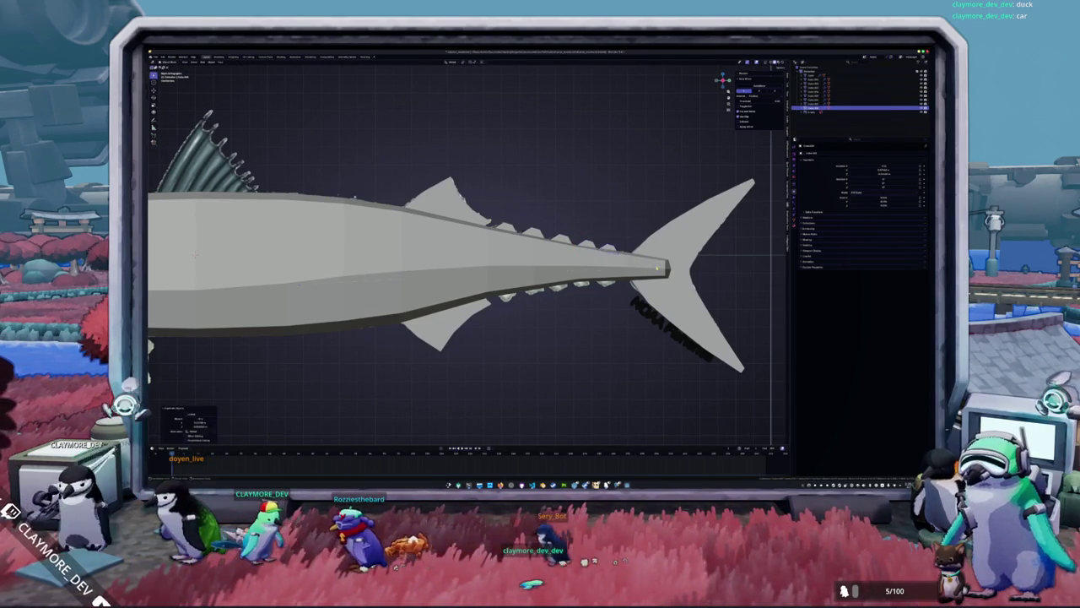
{"action": "key", "text": "ctrl+Tab"}
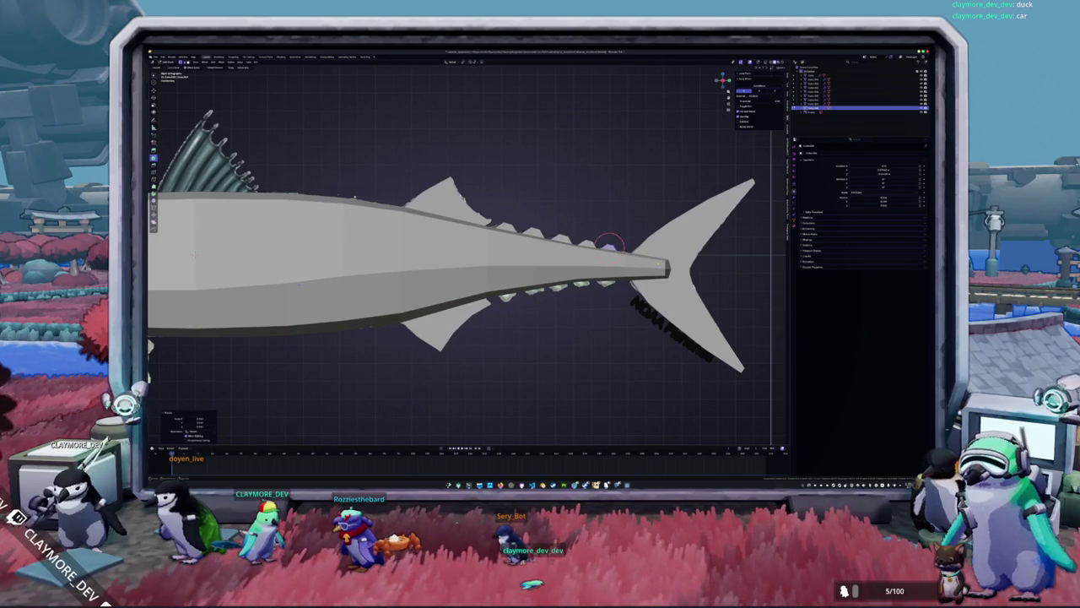
{"action": "key", "text": "ctrl+Tab"}
Select the finlets and shift them along the Y axis.
{"action": "key", "text": "a"}
{"action": "key", "text": "alt+a"}
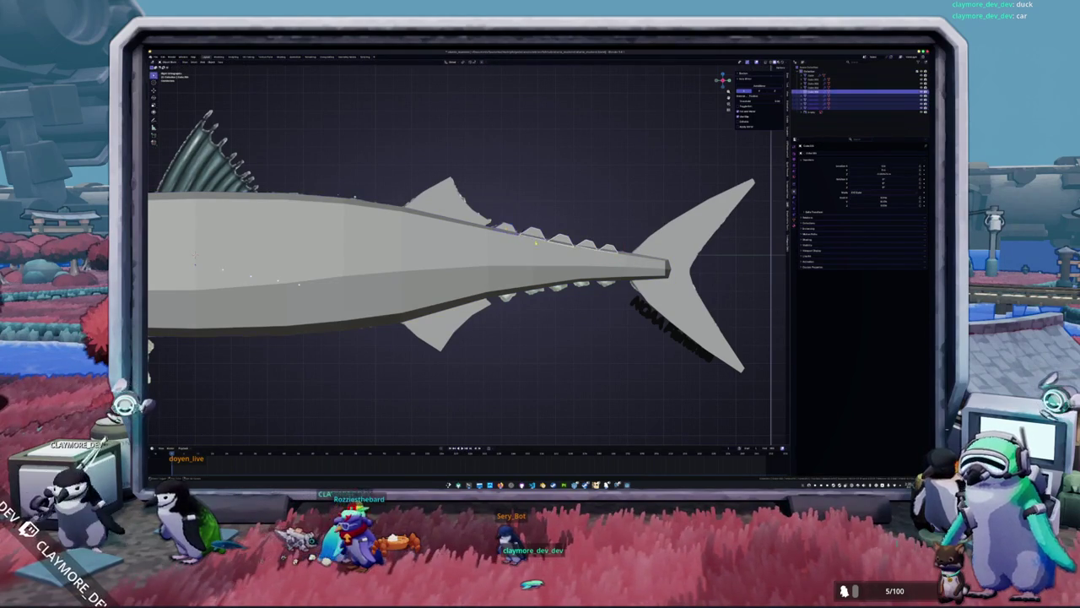
{"action": "left_click", "coordinate": [540, 240]}
{"action": "key", "text": "g"}
{"action": "key", "text": "y"}
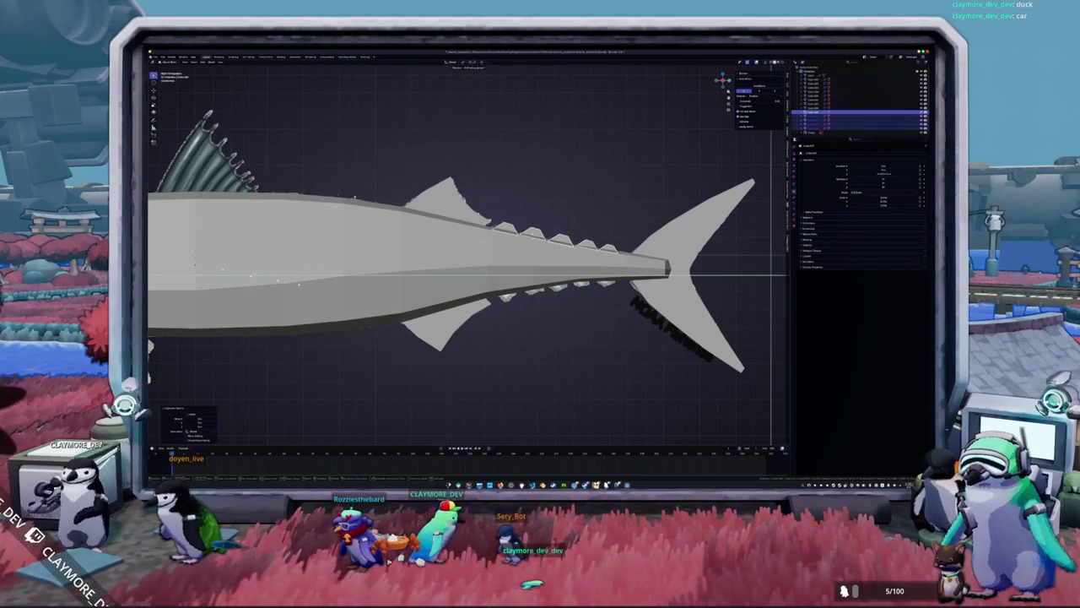
{"action": "key", "text": "Return"}
Move the finlets vertically along Z and leave edit mode.
{"action": "key", "text": "g"}
{"action": "key", "text": "z"}
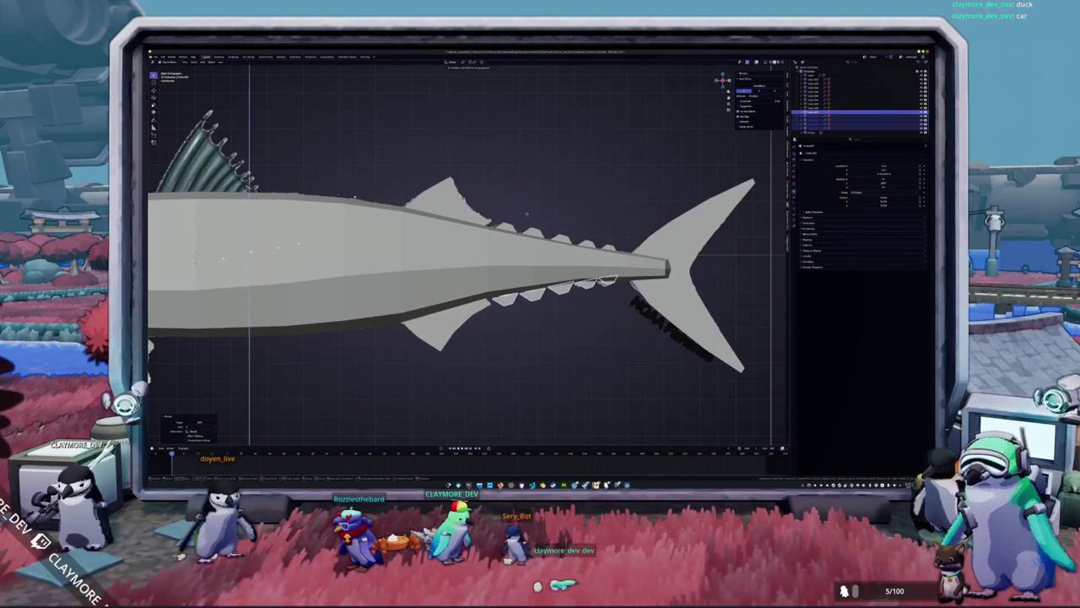
{"action": "scroll", "coordinate": [624, 321], "scroll_direction": "up", "scroll_amount": 3}
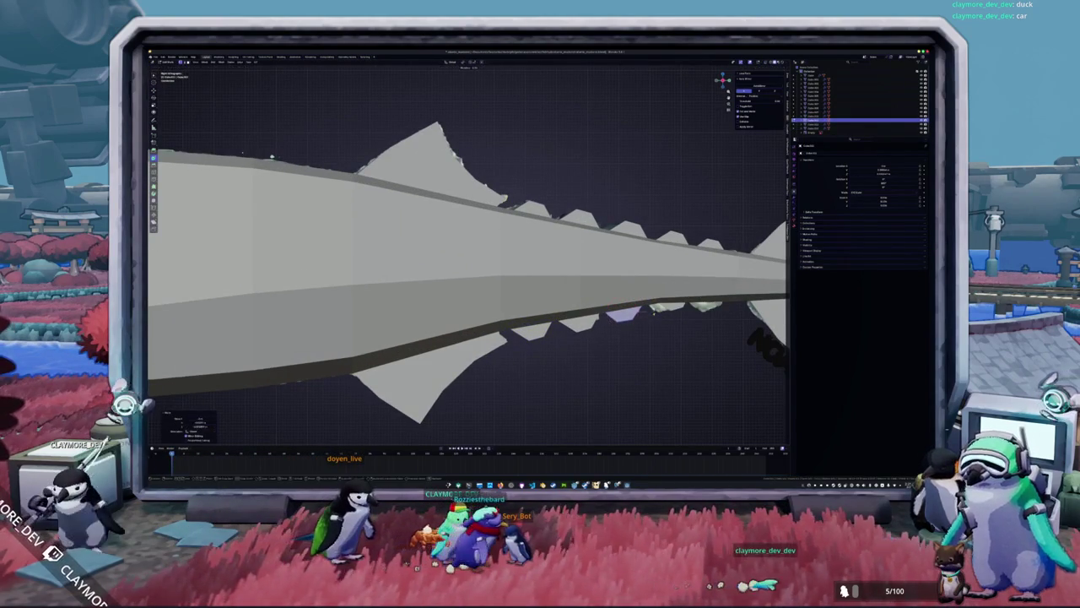
{"action": "key", "text": "Tab"}
Toggle sculpt mode on the fish and a finlet, returning to object mode.
{"action": "key", "text": "ctrl+Tab"}
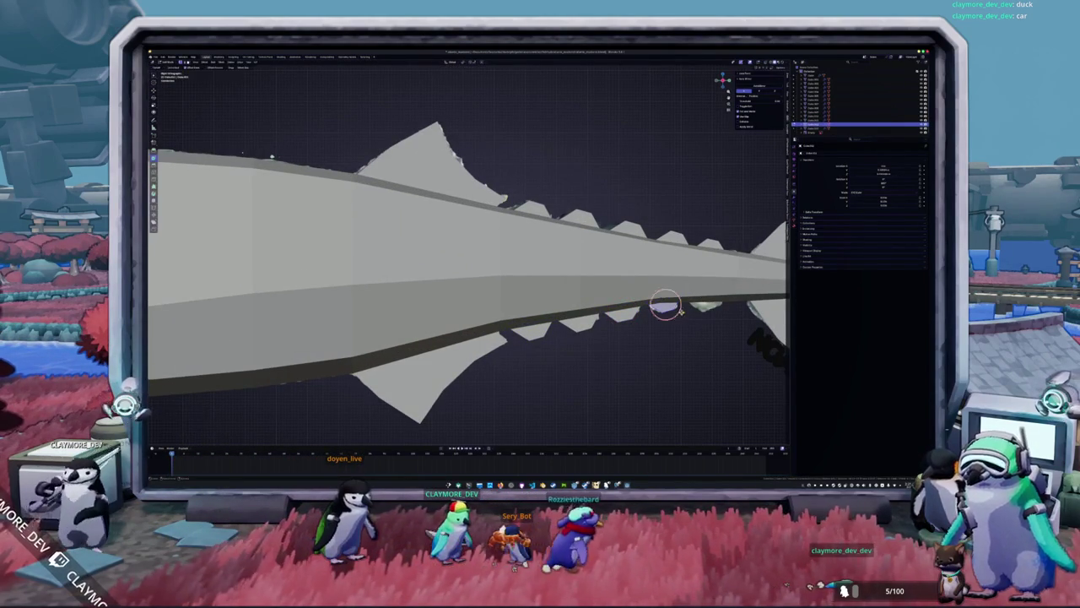
{"action": "key", "text": "ctrl+Tab"}
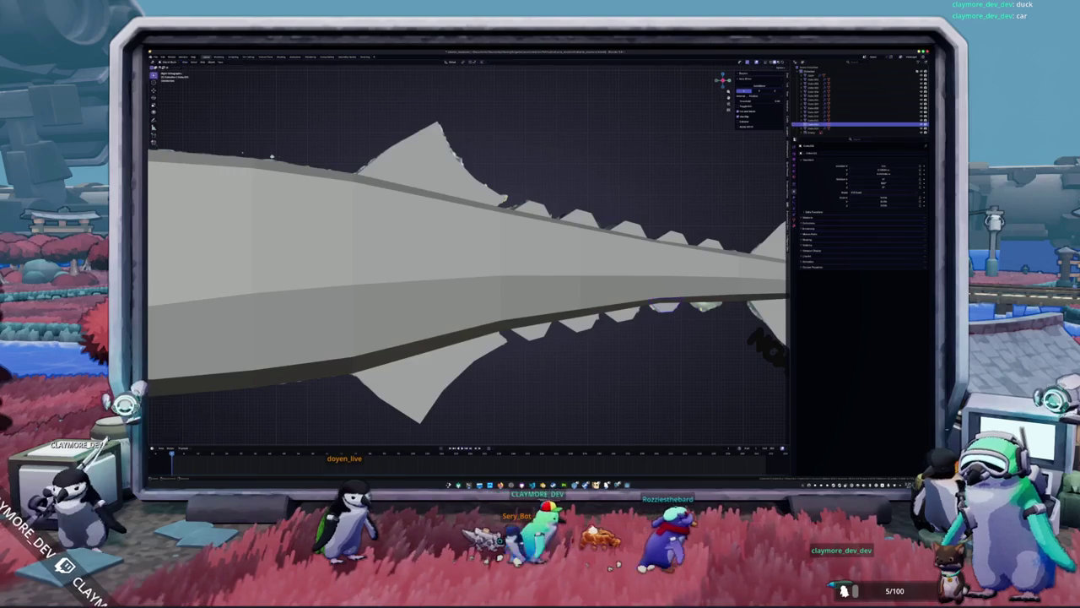
{"action": "left_click", "coordinate": [708, 301]}
{"action": "key", "text": "ctrl+Tab"}
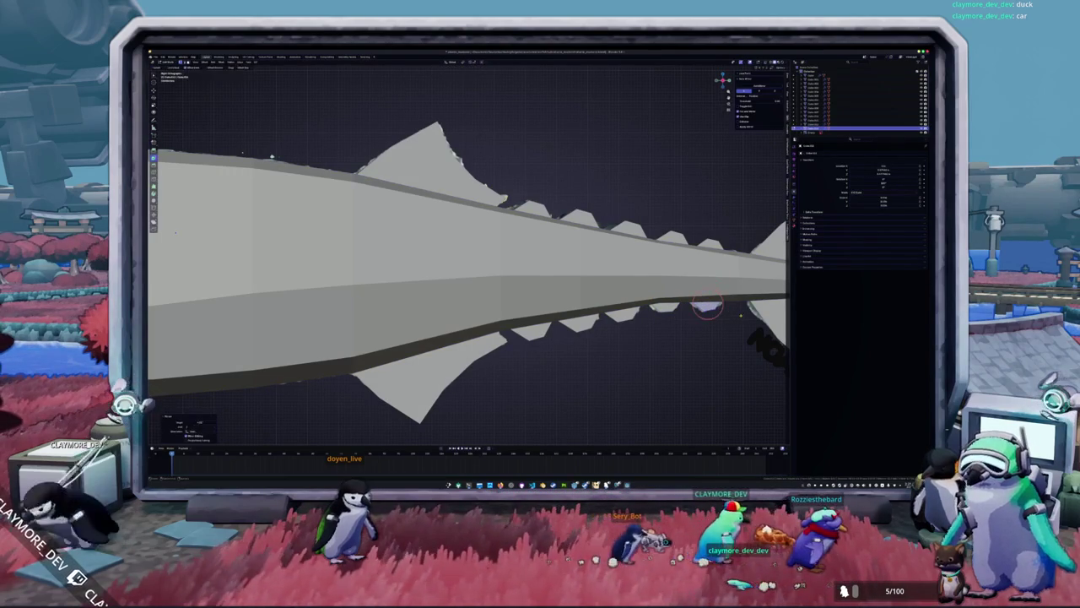
{"action": "key", "text": "ctrl+Tab"}
{"action": "scroll", "coordinate": [456, 253], "scroll_direction": "down", "scroll_amount": 3}
Select the mackerel reference, isolate it in the view, and frame it through the camera.
{"action": "key", "text": "z"}
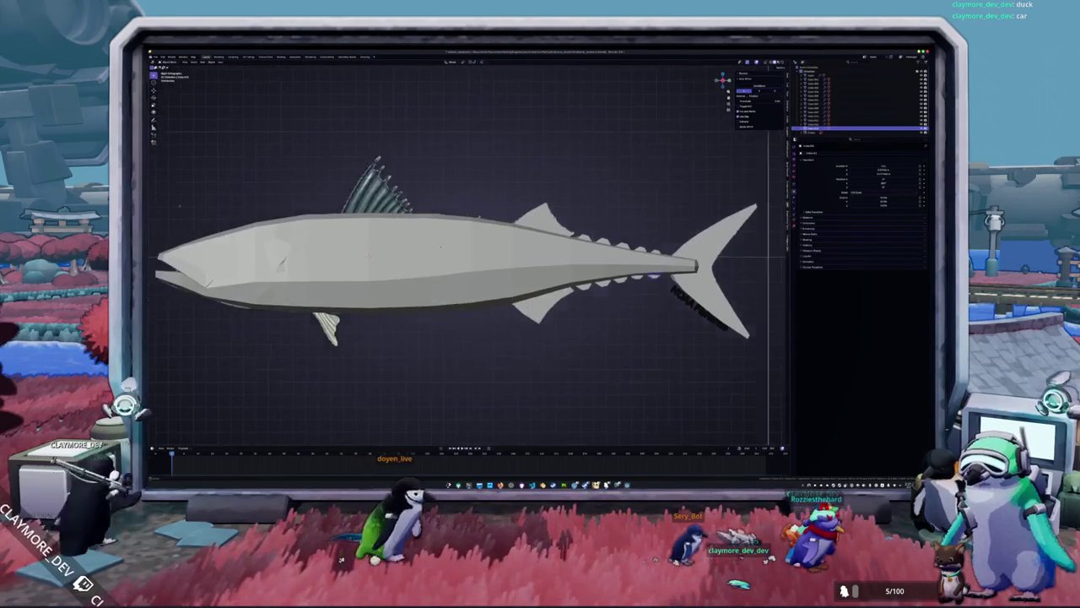
{"action": "key", "text": "KP_0"}
{"action": "left_click", "coordinate": [836, 75]}
{"action": "key", "text": "KP_Divide"}
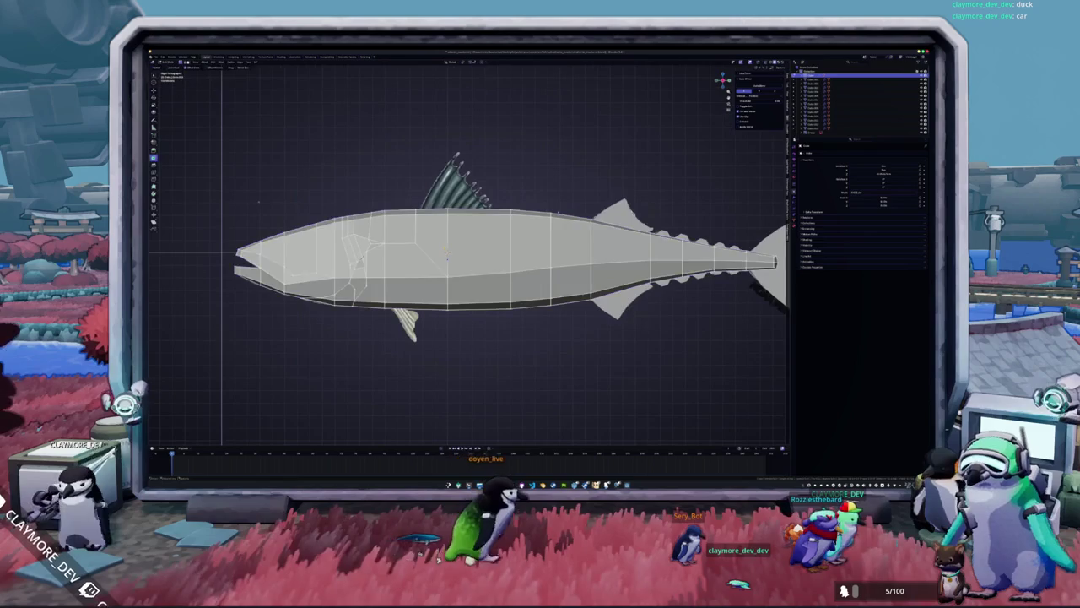
{"action": "key", "text": "z"}
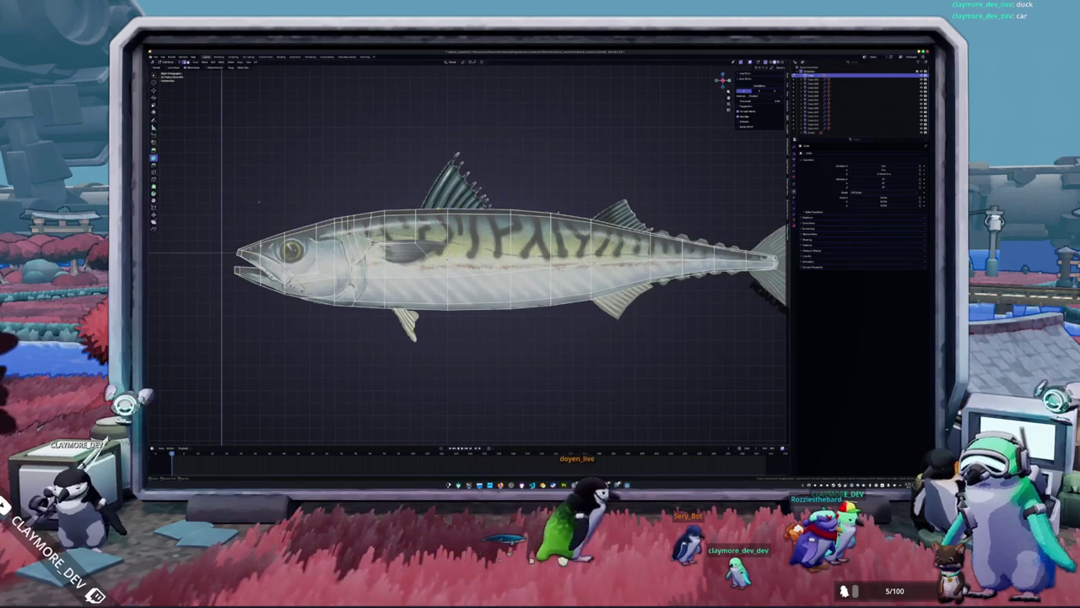
{"action": "key", "text": "KP_0"}
Create a new object from the selection and move it onto the back near the dorsal fin.
{"action": "right_click", "coordinate": [529, 250]}
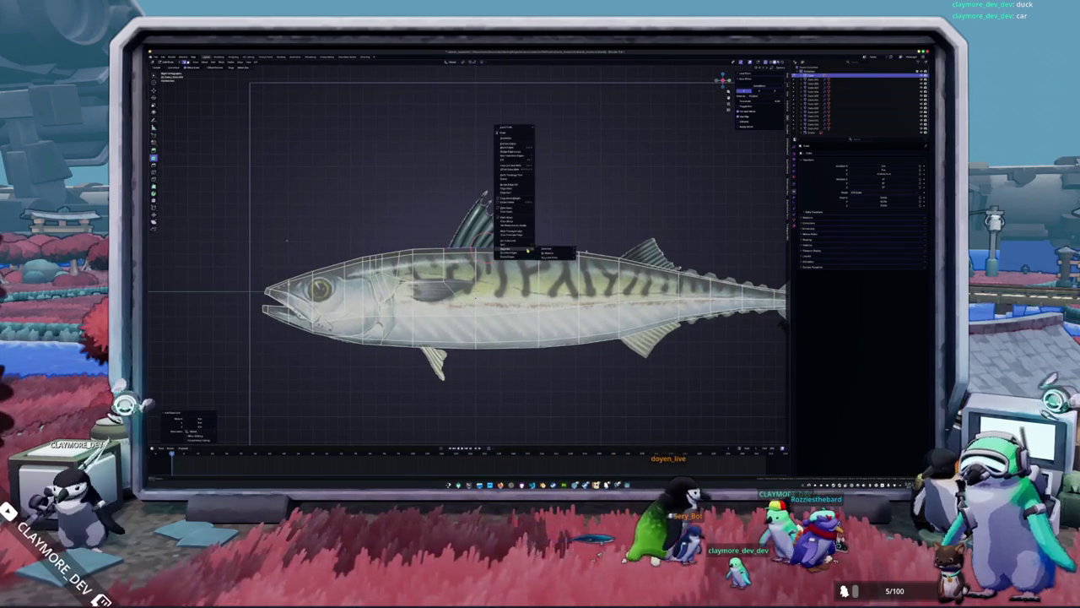
{"action": "left_click", "coordinate": [555, 248]}
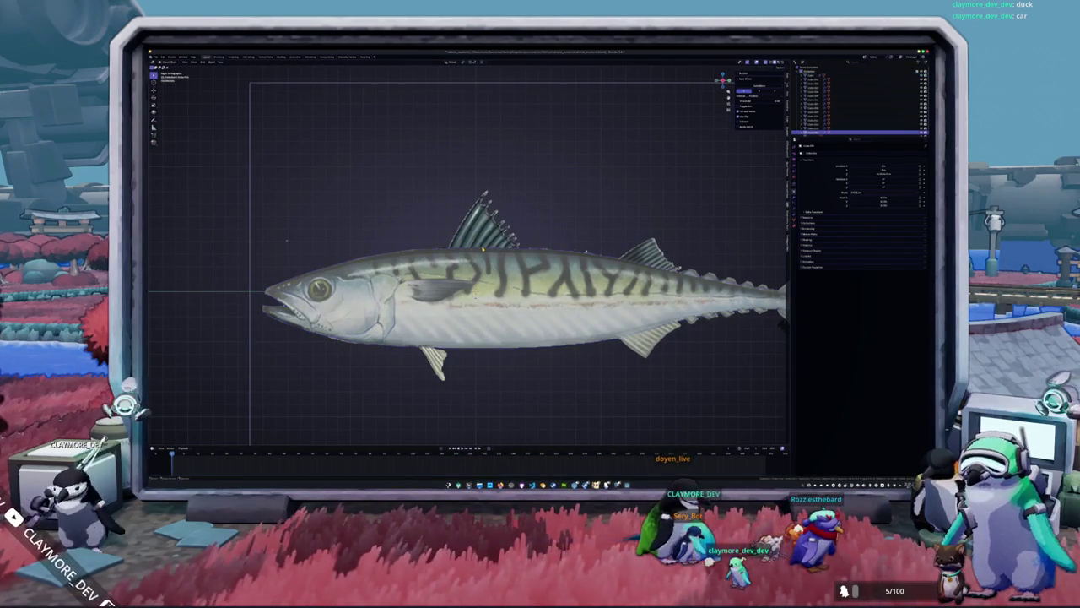
{"action": "right_click", "coordinate": [447, 244], "text": "shift"}
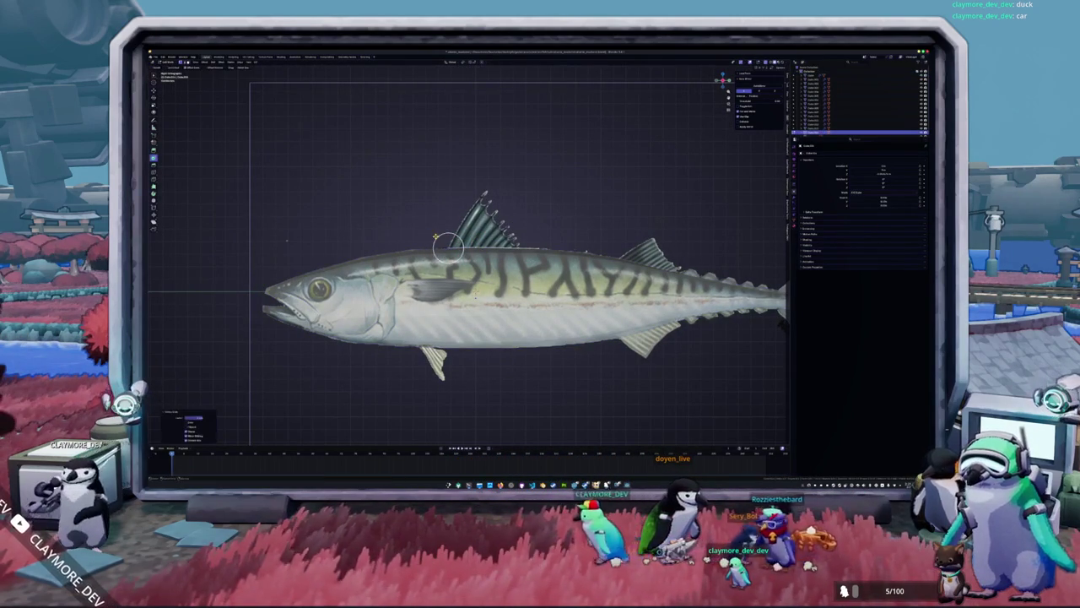
{"action": "key", "text": "g"}
{"action": "left_click", "coordinate": [473, 250]}
Adjust the new fin piece vertically along Z and onto the dorsal fin.
{"action": "key", "text": "g"}
{"action": "key", "text": "z"}
{"action": "left_click", "coordinate": [473, 250]}
{"action": "scroll", "coordinate": [472, 254], "scroll_direction": "up", "scroll_amount": 2}
{"action": "key", "text": "g"}
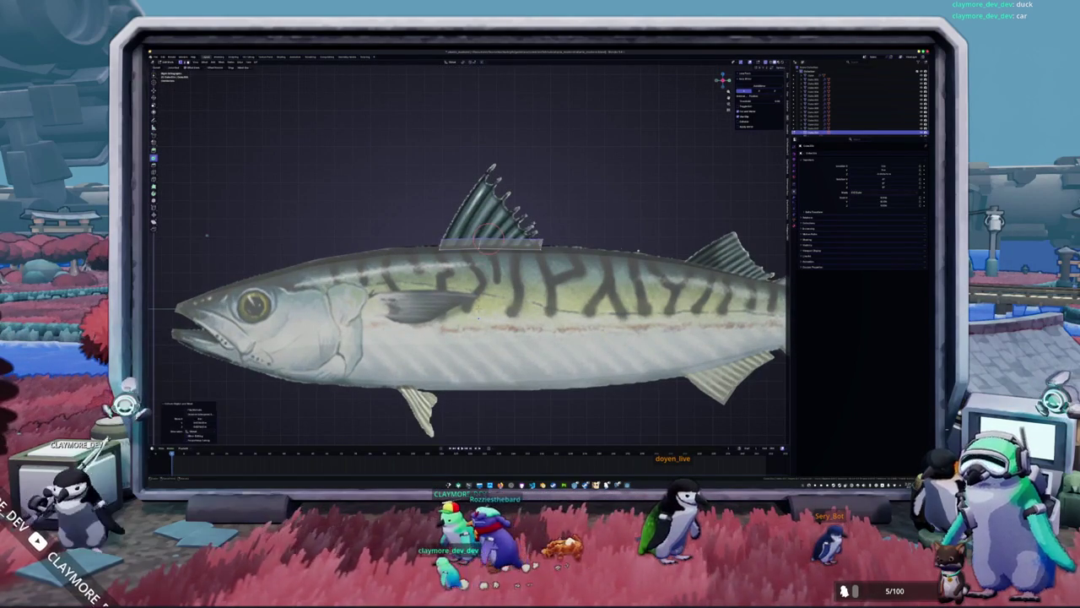
{"action": "key", "text": "Return"}
{"action": "key", "text": "g"}
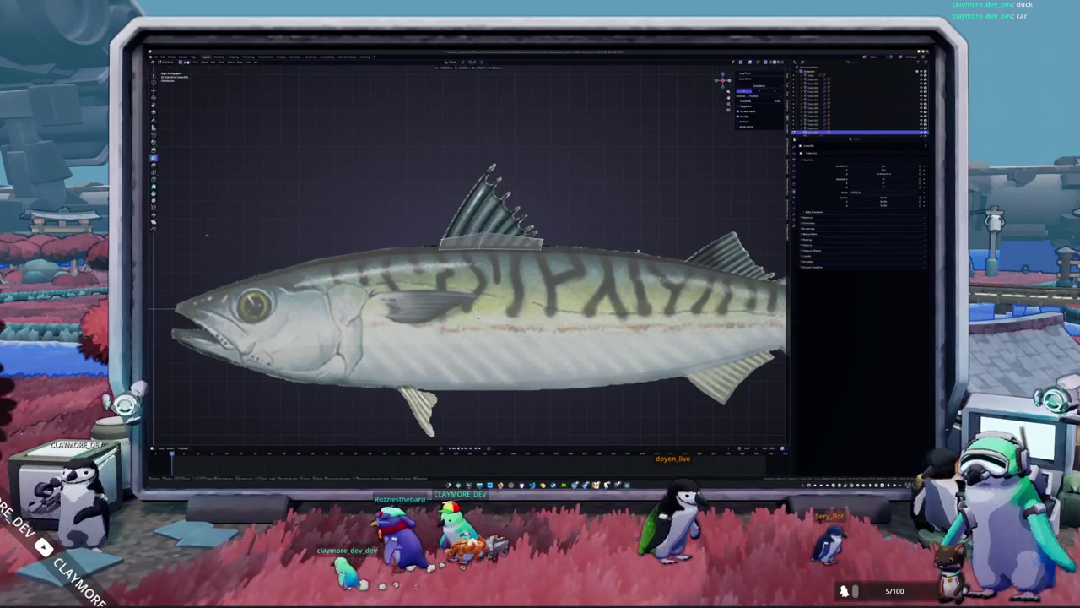
{"action": "left_click", "coordinate": [505, 204]}
Move the fin's base, front-edge and tip points onto the reference dorsal fin outline.
{"action": "left_click", "coordinate": [537, 242]}
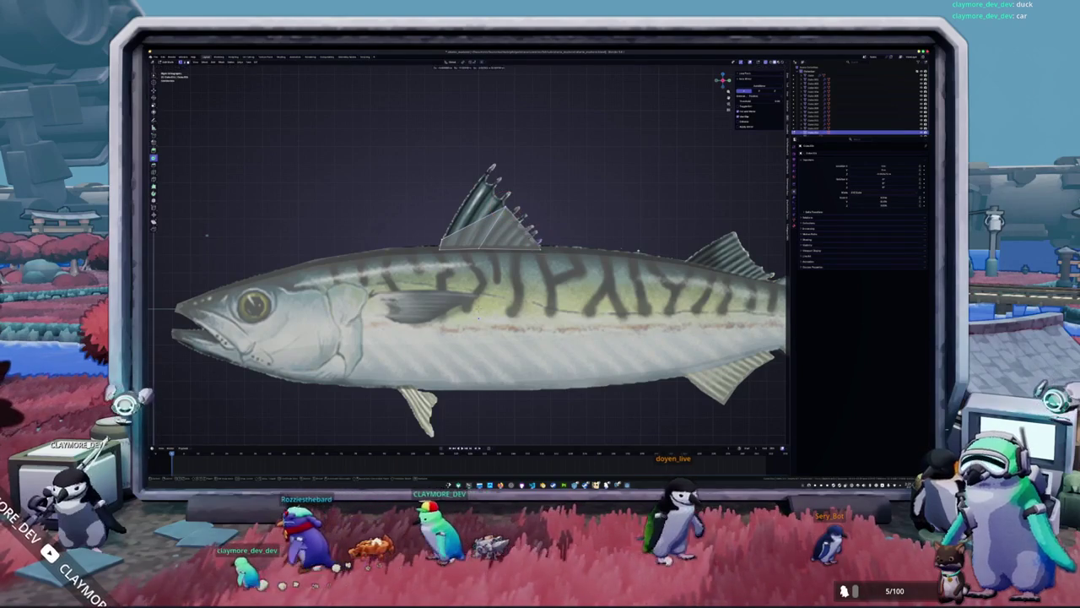
{"action": "key", "text": "ctrl+z"}
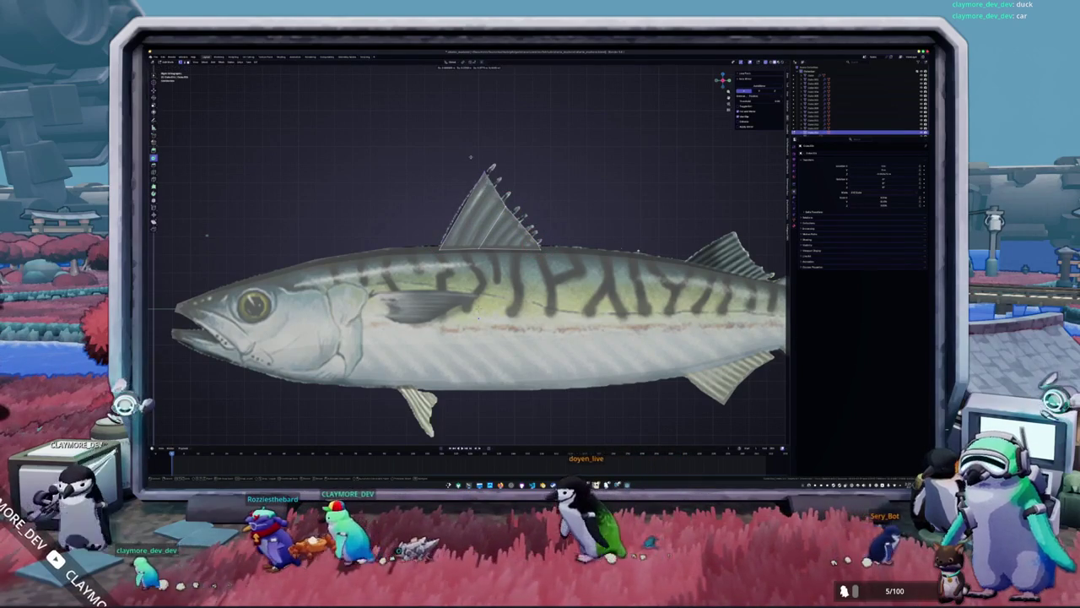
{"action": "left_click", "coordinate": [480, 168]}
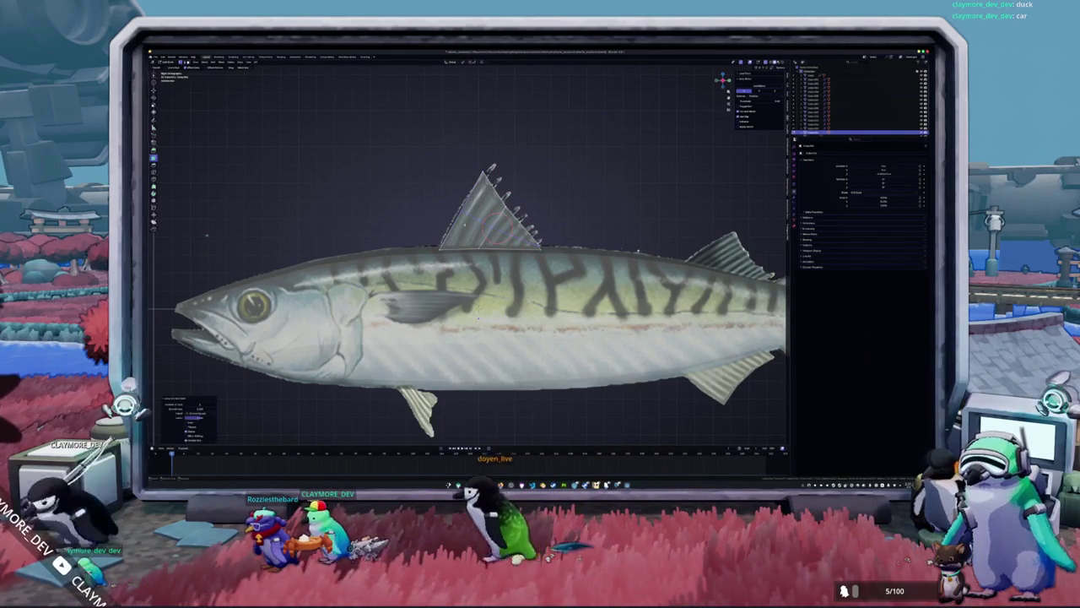
{"action": "left_click", "coordinate": [447, 196]}
{"action": "left_click", "coordinate": [439, 250]}
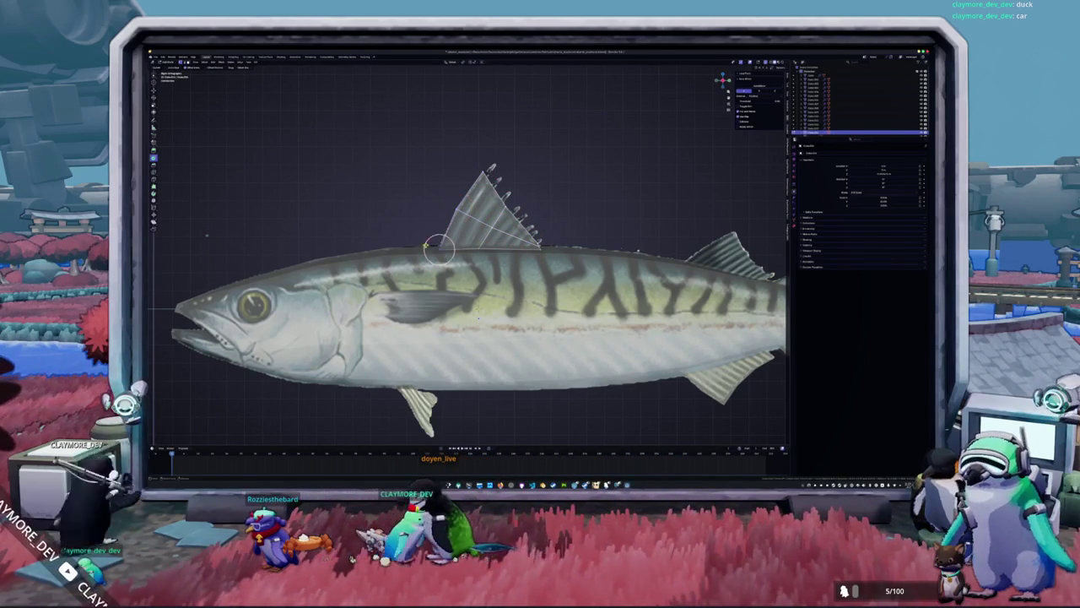
{"action": "left_click", "coordinate": [435, 249]}
{"action": "left_click", "coordinate": [433, 247]}
{"action": "left_click", "coordinate": [478, 249]}
{"action": "key", "text": "g"}
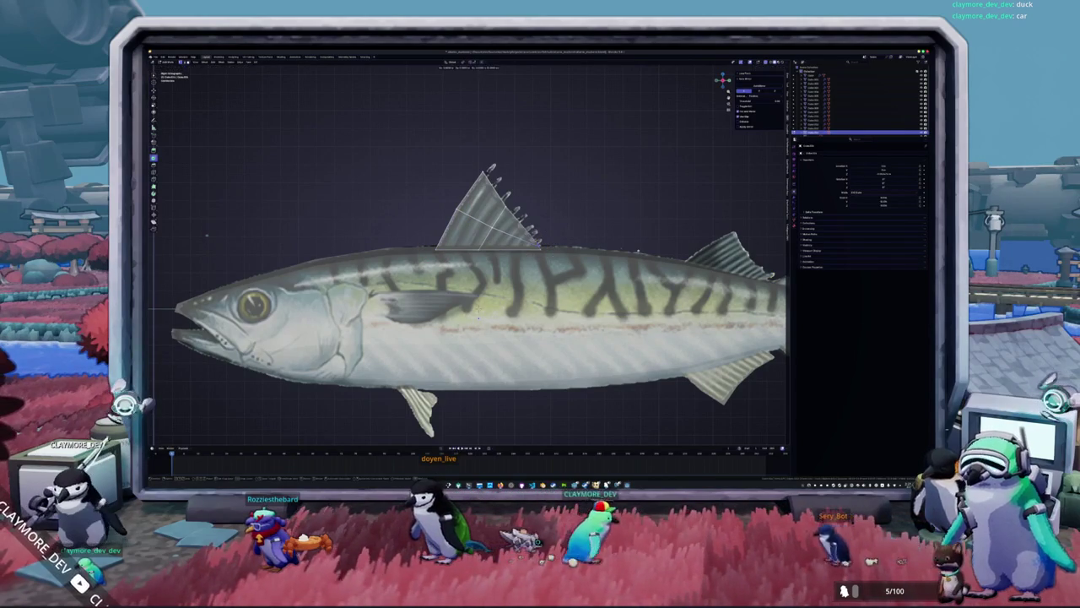
{"action": "left_click", "coordinate": [539, 244]}
Select points on the dorsal fin up to its tip.
{"action": "left_click", "coordinate": [506, 204]}
{"action": "left_click", "coordinate": [503, 205]}
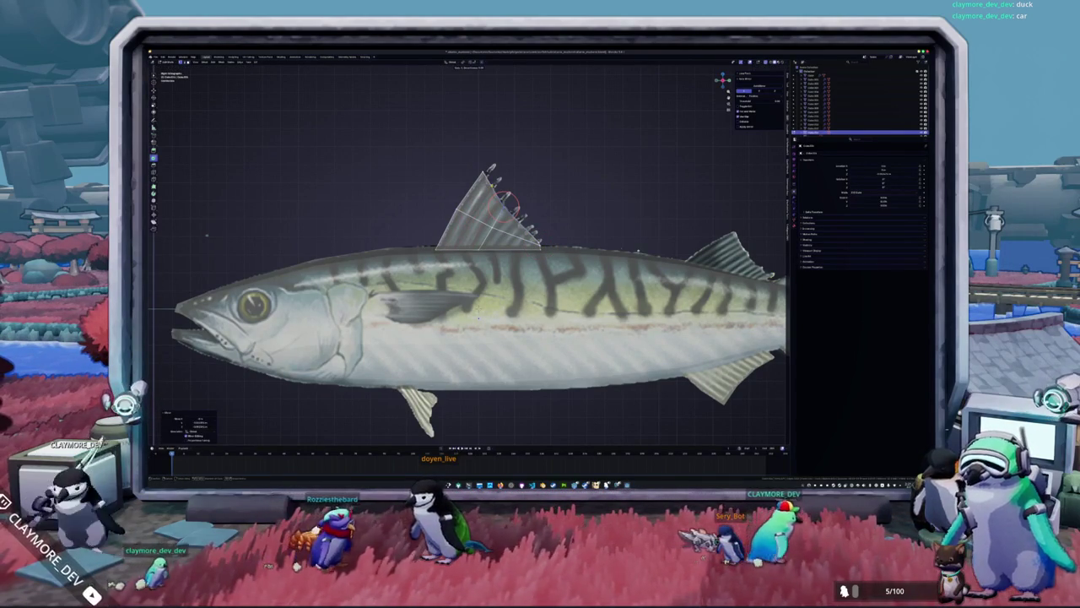
{"action": "left_click", "coordinate": [491, 171]}
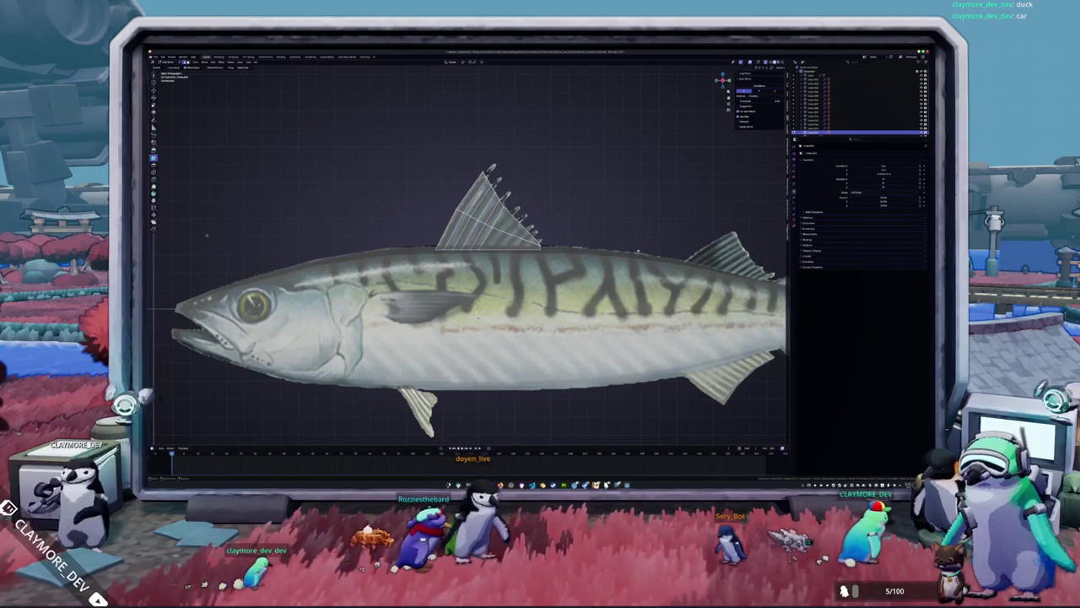
{"action": "scroll", "coordinate": [490, 173], "scroll_direction": "up", "scroll_amount": 2}
Move the fin tip and box-selected tip vertices onto the reference spines.
{"action": "key", "text": "g"}
{"action": "left_click", "coordinate": [548, 168]}
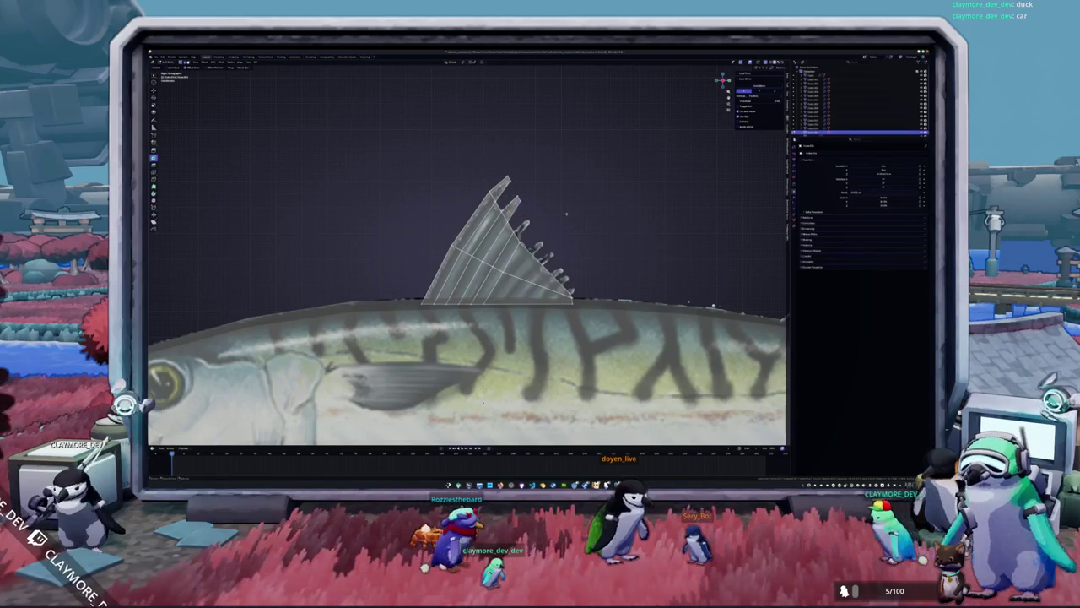
{"action": "left_click_drag", "start_coordinate": [551, 215], "coordinate": [515, 195]}
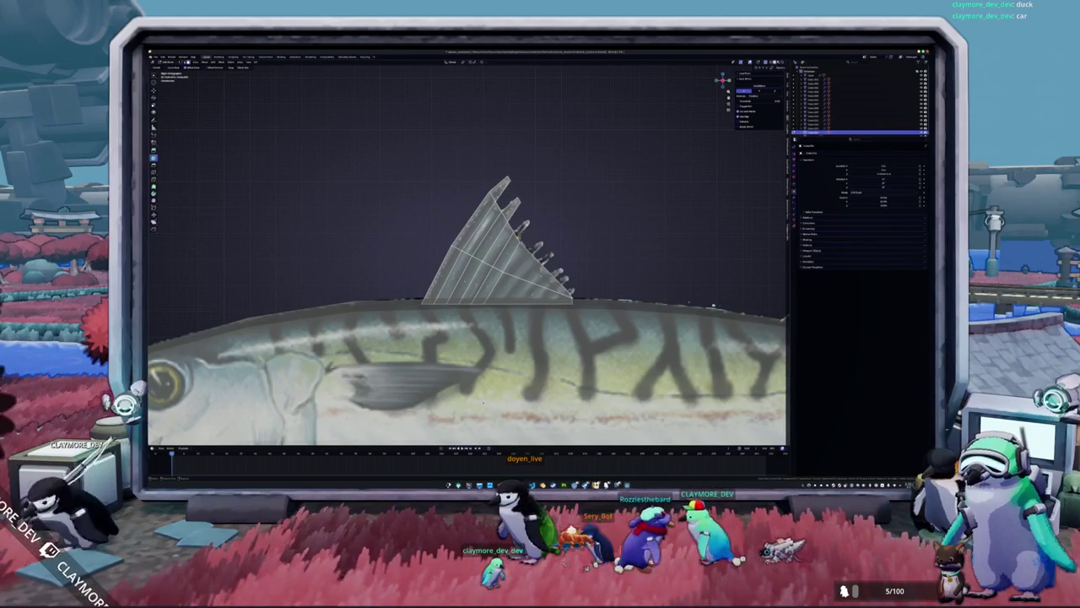
{"action": "key", "text": "g"}
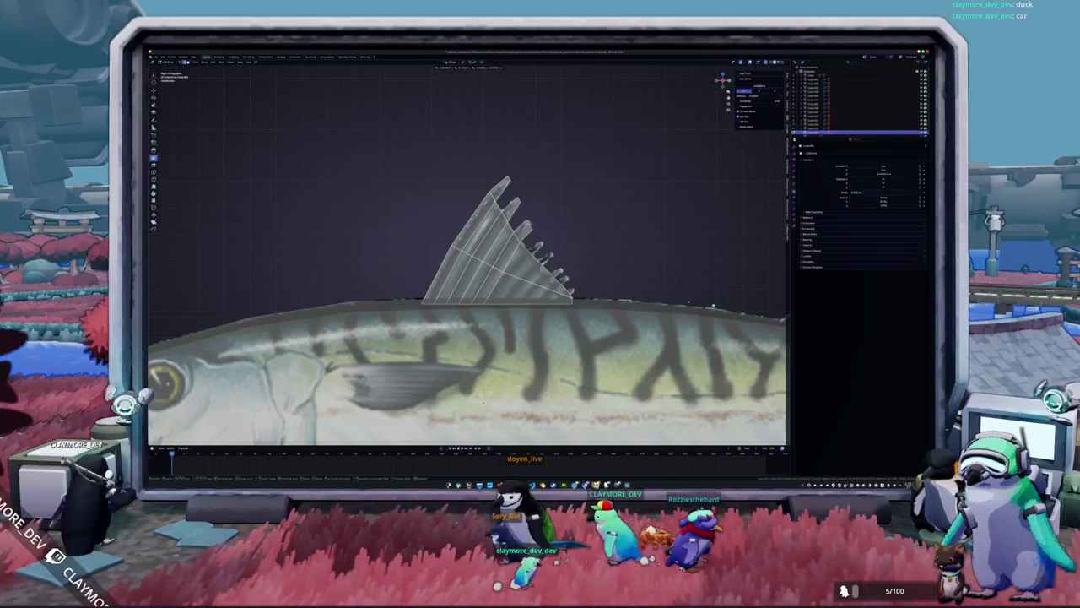
{"action": "left_click", "coordinate": [532, 224]}
{"action": "left_click", "coordinate": [542, 220]}
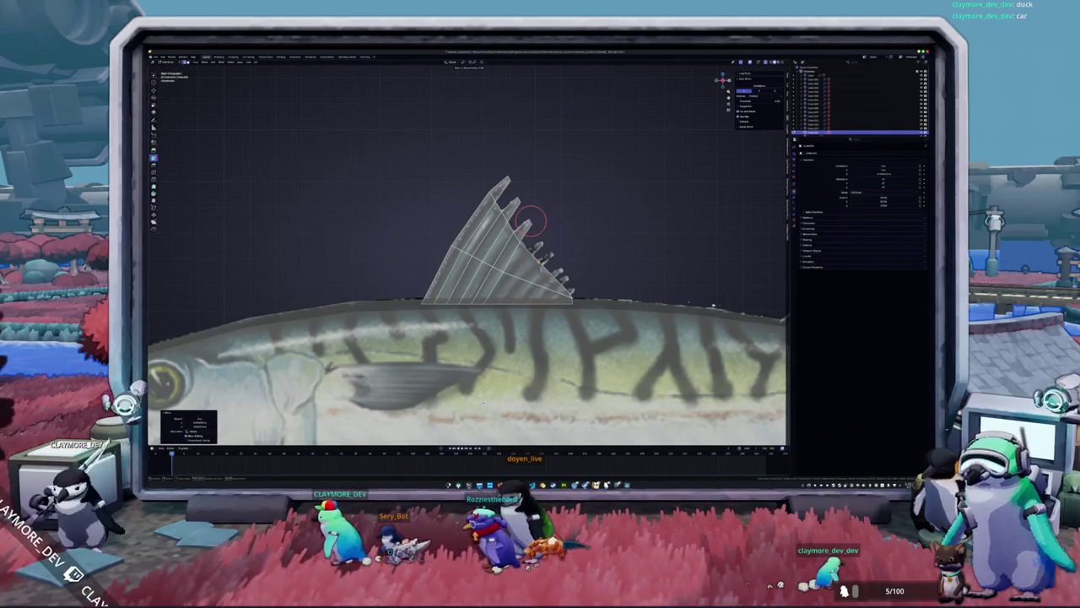
{"action": "key", "text": "g"}
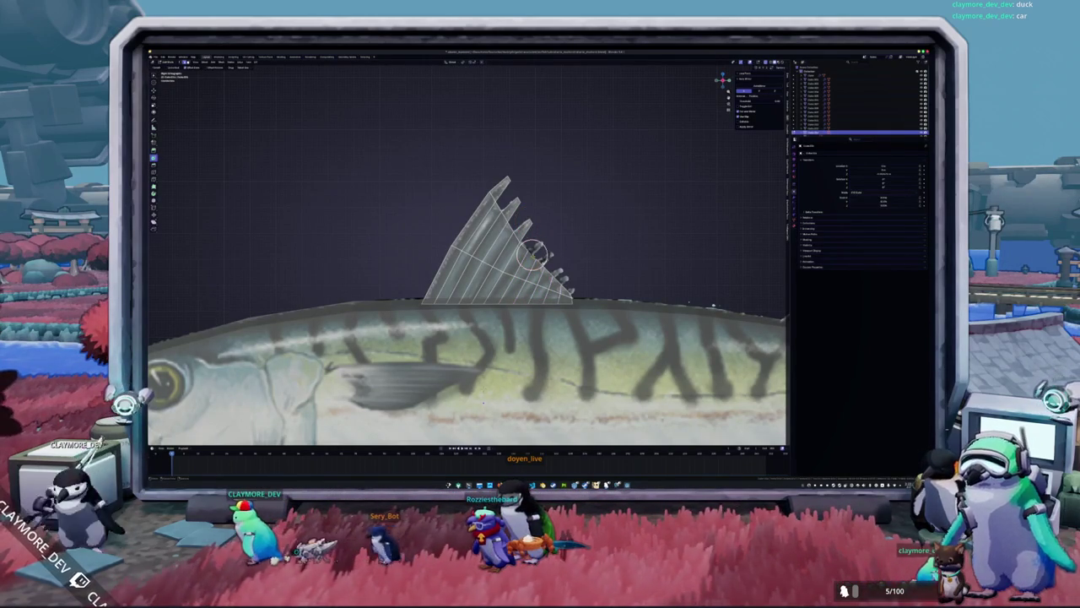
{"action": "left_click", "coordinate": [540, 246]}
Nudge the remaining rear fin-tip vertices into place, exit edit mode and view through the camera.
{"action": "left_click", "coordinate": [553, 250]}
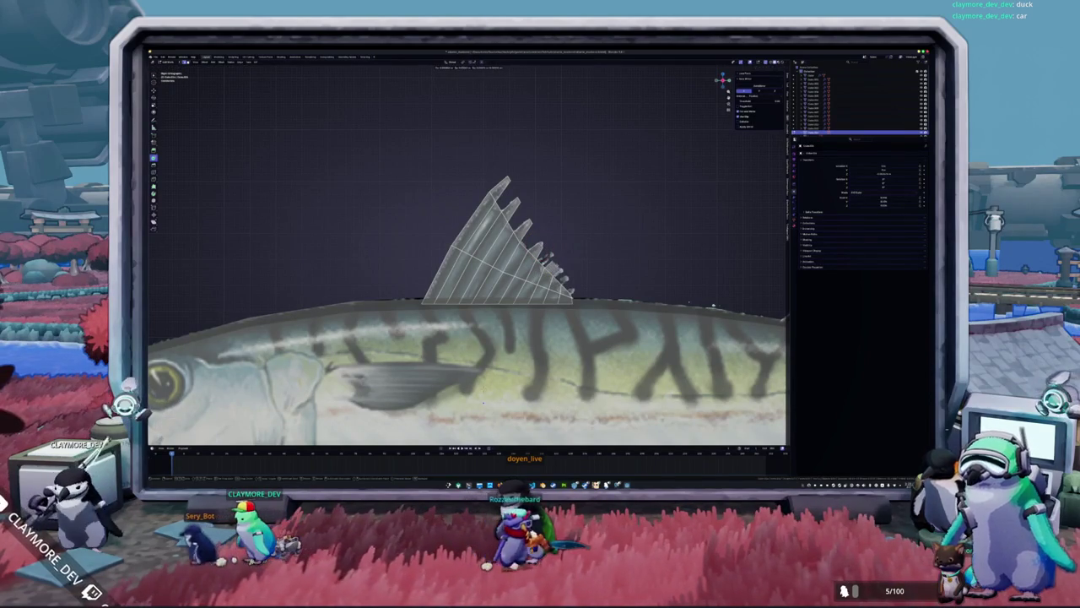
{"action": "key", "text": "g"}
{"action": "left_click", "coordinate": [558, 263]}
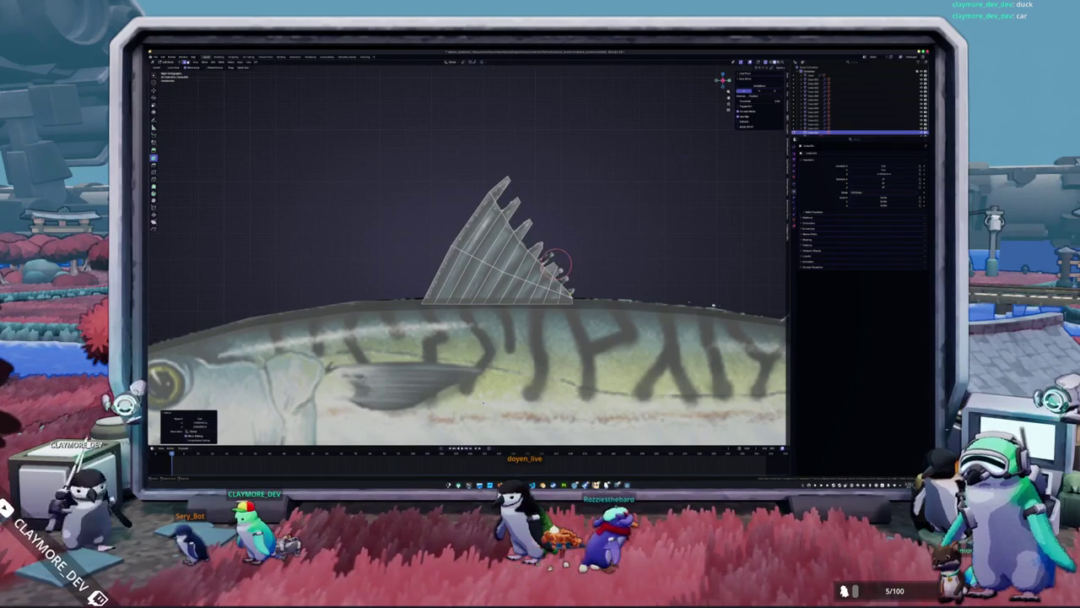
{"action": "left_click", "coordinate": [557, 263]}
{"action": "key", "text": "g"}
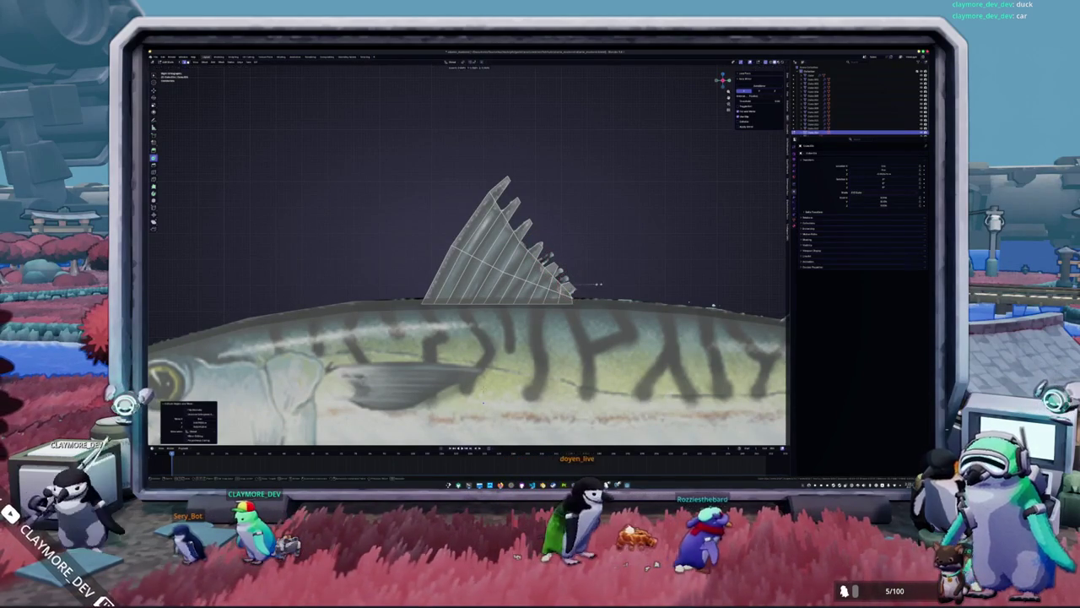
{"action": "left_click", "coordinate": [574, 282]}
{"action": "scroll", "coordinate": [574, 282], "scroll_direction": "down", "scroll_amount": 5}
{"action": "key", "text": "Tab"}
{"action": "key", "text": "KP_0"}
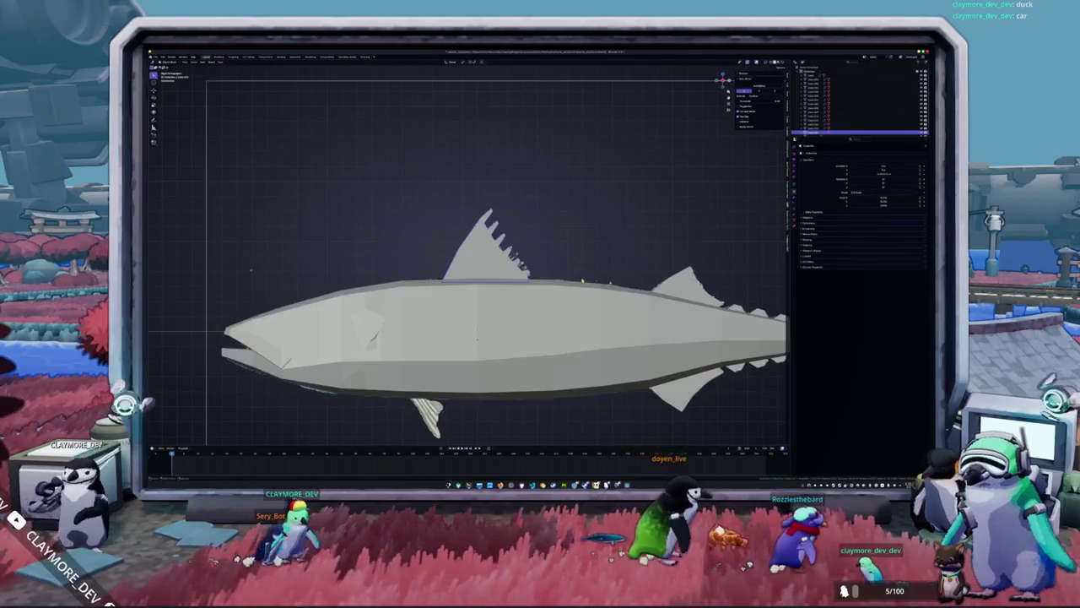
Select the belly fin faces of the fish in Edit Mode and zoom in on them.
{"action": "mouse_move", "coordinate": [476, 338]}
{"action": "middle_mouse_down"}
{"action": "mouse_move", "coordinate": [540, 371]}
{"action": "mouse_move", "coordinate": [506, 350]}
{"action": "mouse_move", "coordinate": [511, 291]}
{"action": "middle_mouse_up"}
{"action": "key", "text": "KP_0"}
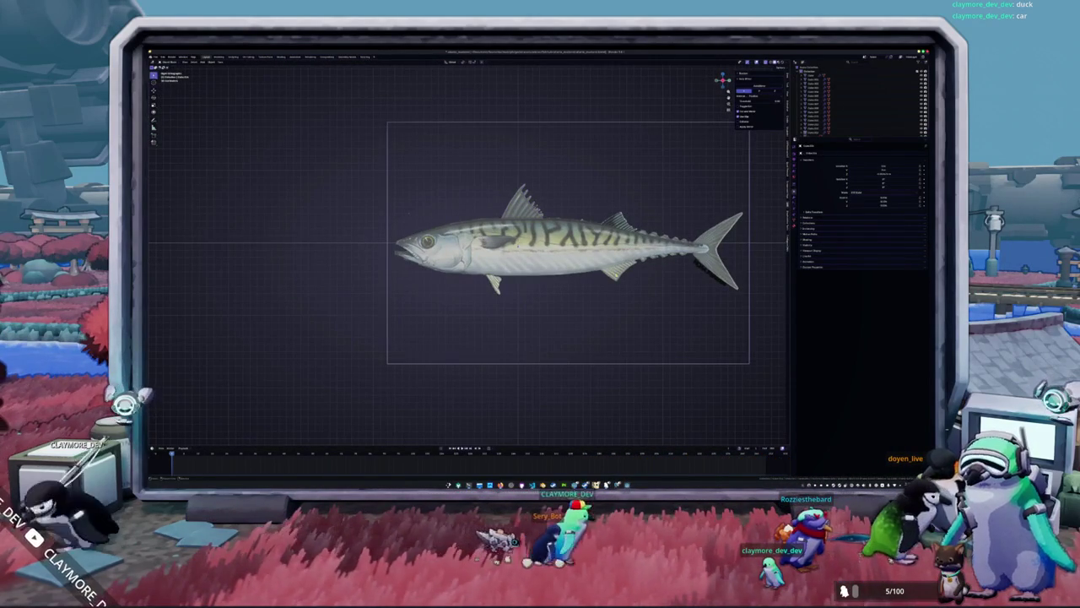
{"action": "left_click", "coordinate": [614, 270]}
{"action": "key", "text": "Tab"}
{"action": "left_click", "coordinate": [604, 273]}
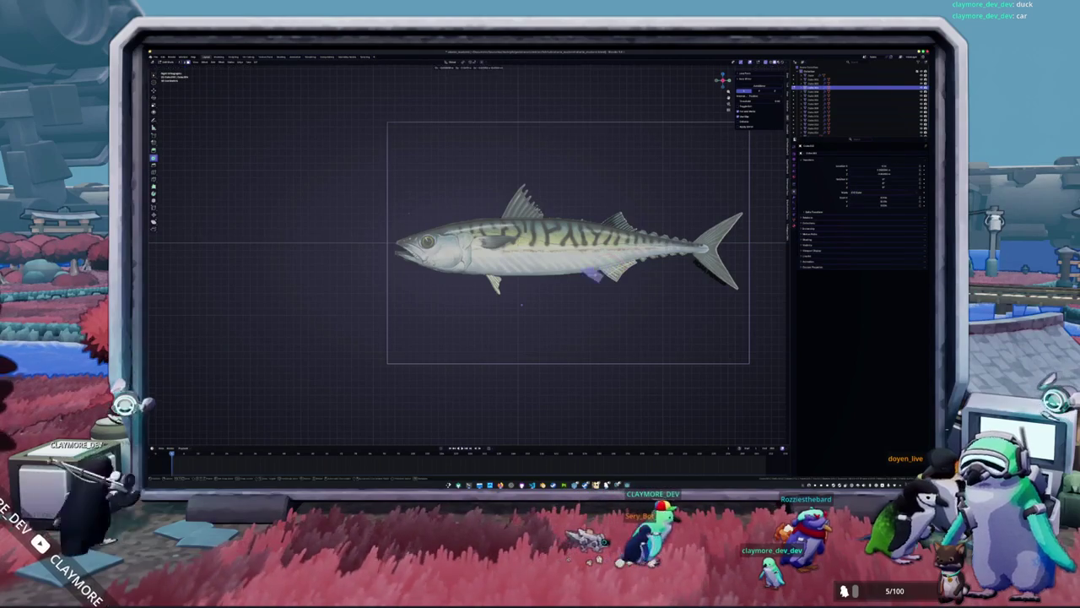
{"action": "right_click", "coordinate": [633, 277]}
{"action": "left_click", "coordinate": [655, 277]}
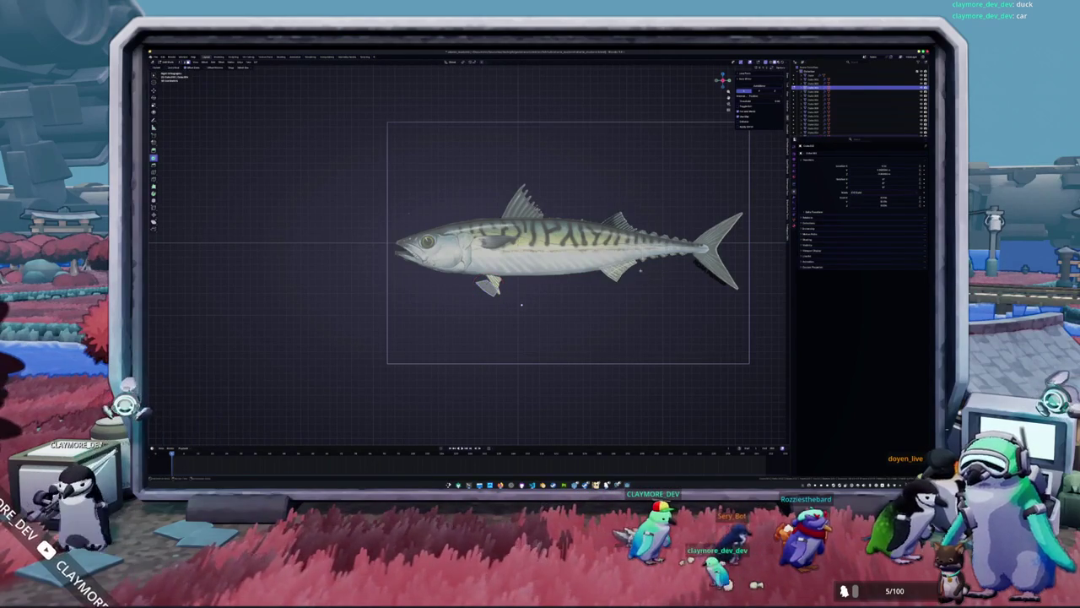
{"action": "key", "text": "KP_Decimal"}
{"action": "scroll", "coordinate": [468, 251], "scroll_direction": "up", "scroll_amount": 1}
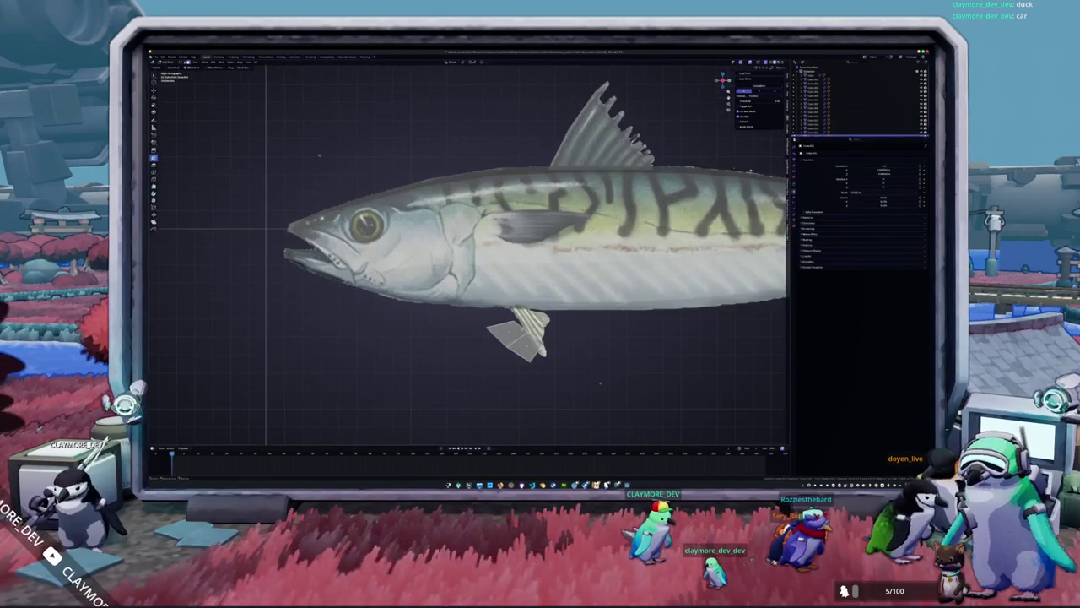
{"action": "scroll", "coordinate": [469, 250], "scroll_direction": "up", "scroll_amount": 2}
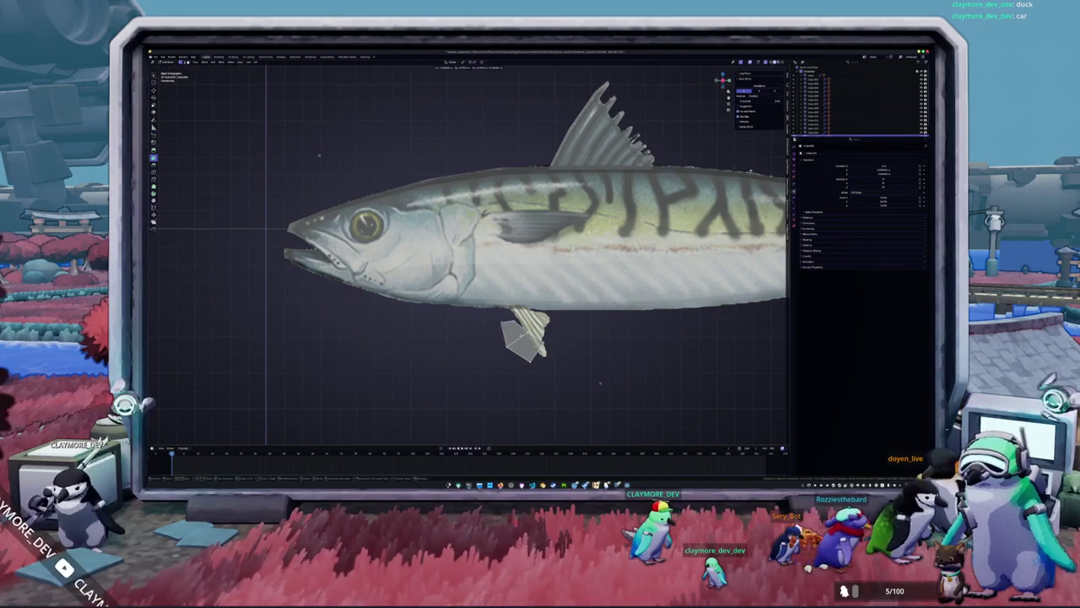
Move and rotate the small belly fin plane into position.
{"action": "left_click_drag", "start_coordinate": [485, 328], "coordinate": [499, 323]}
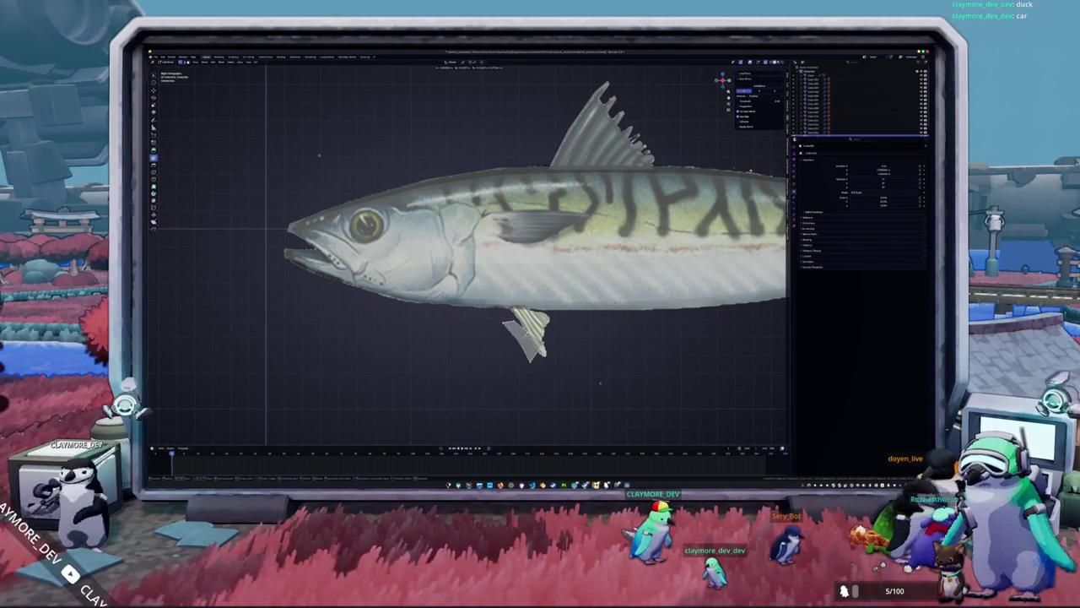
{"action": "key", "text": "g"}
{"action": "left_click", "coordinate": [511, 330]}
{"action": "key", "text": "r"}
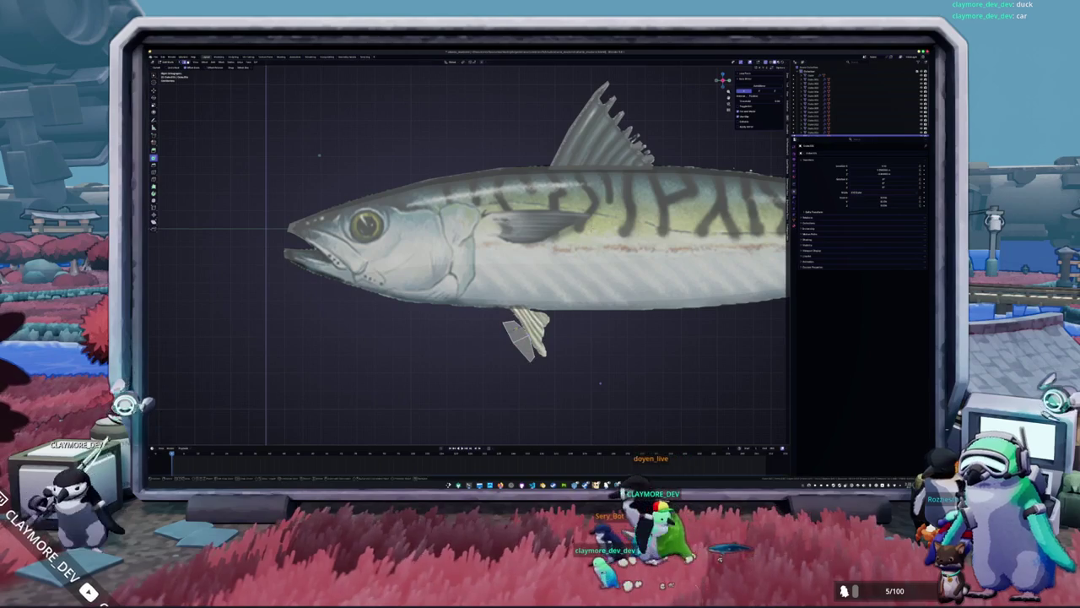
{"action": "key", "text": "Return"}
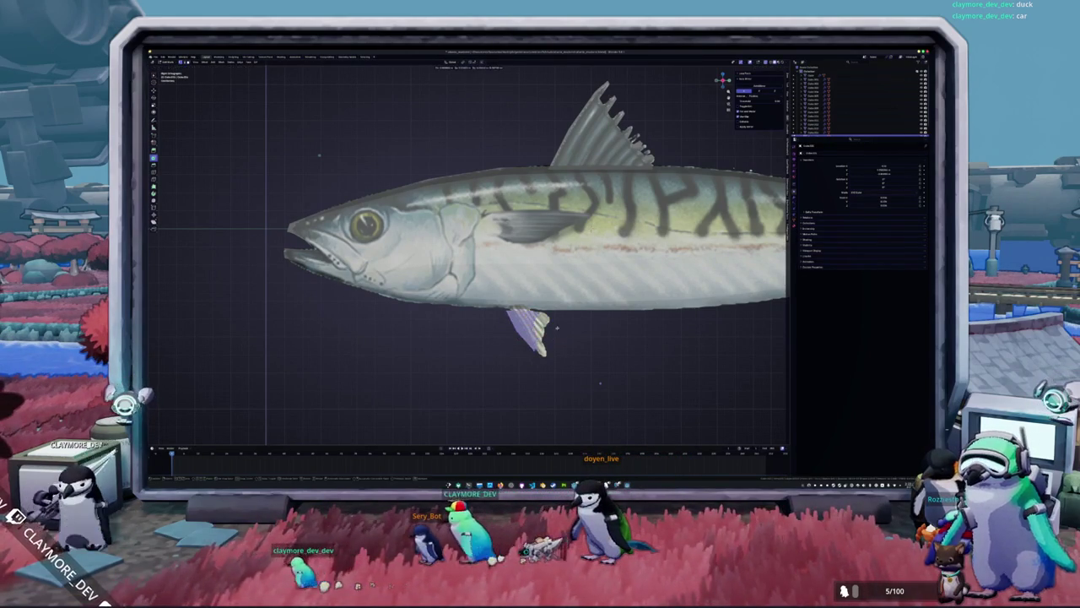
Move the lower fin beneath the belly to line up with the reference fin.
{"action": "left_click", "coordinate": [546, 338]}
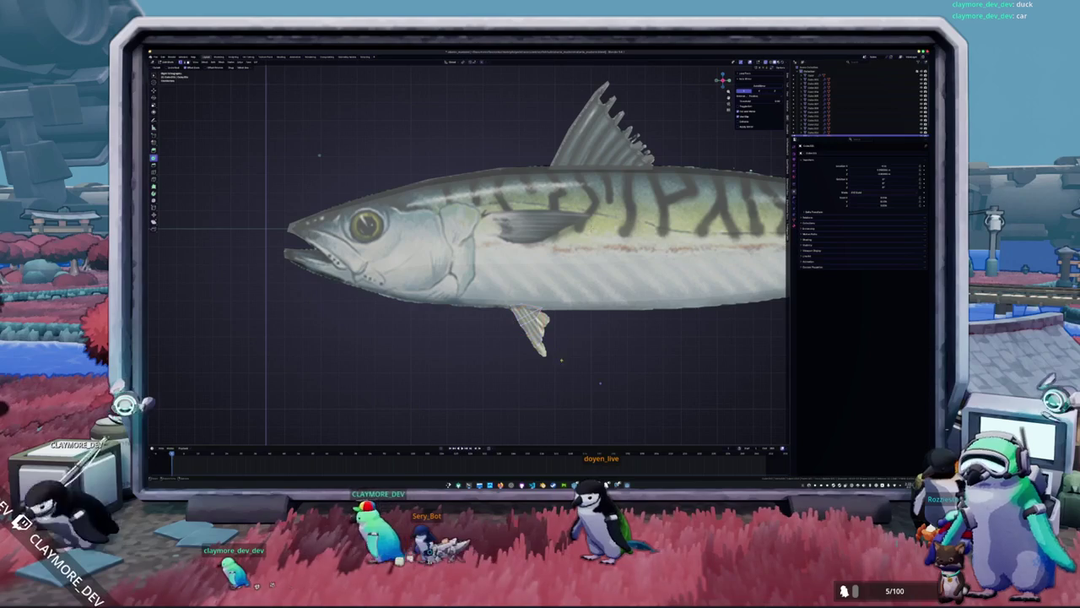
{"action": "key", "text": "g"}
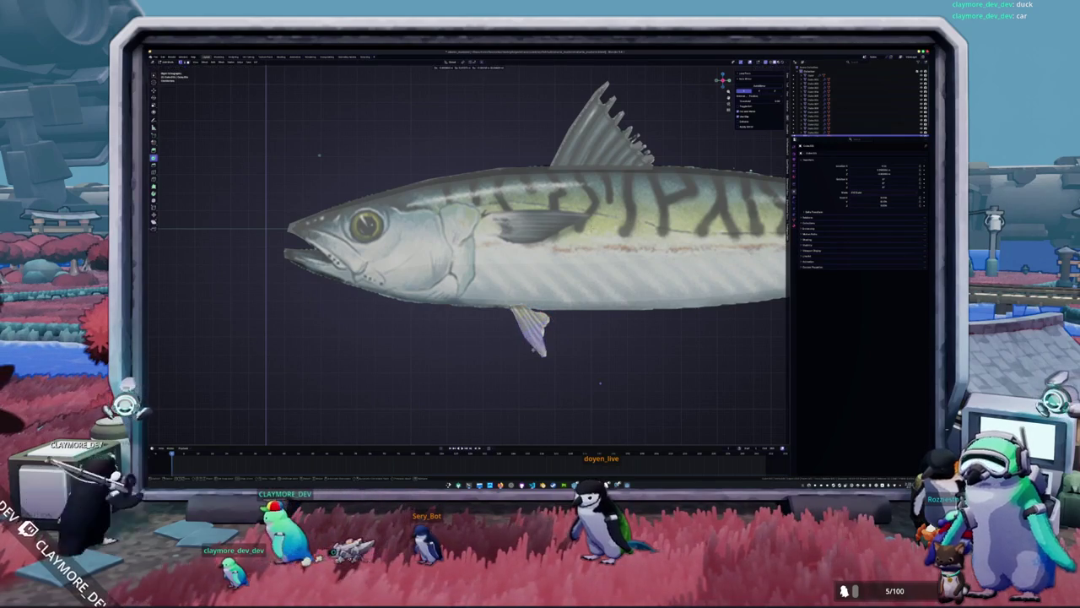
{"action": "scroll", "coordinate": [468, 253], "scroll_direction": "up", "scroll_amount": 2}
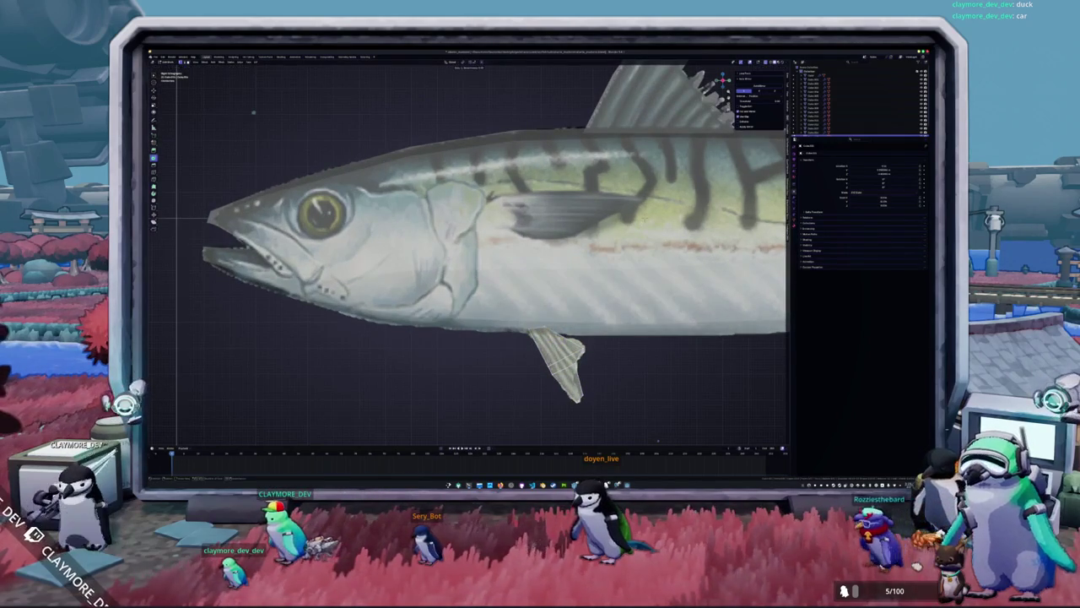
{"action": "key", "text": "g"}
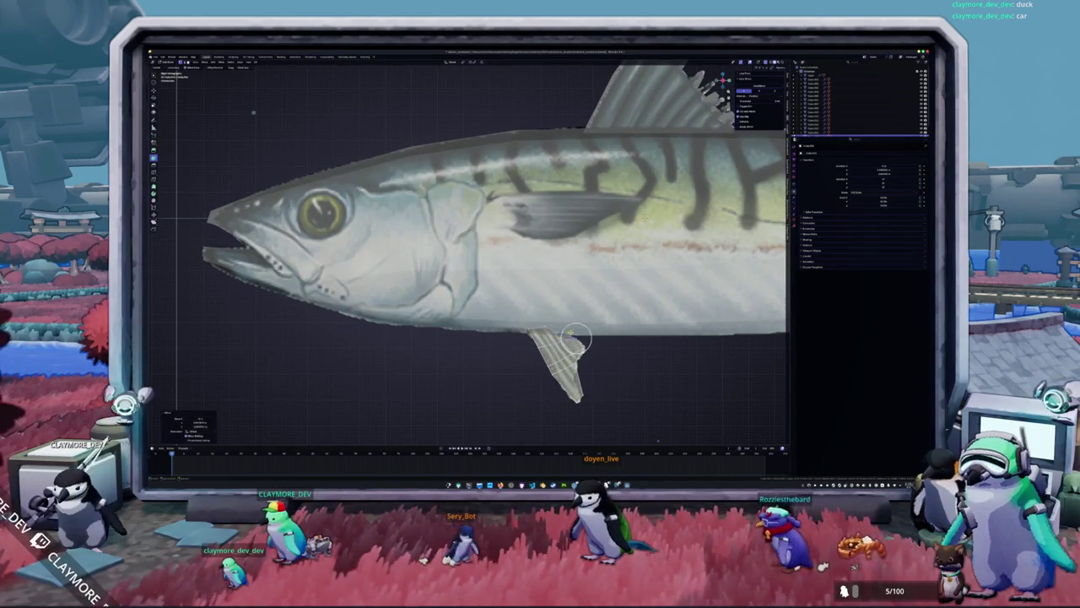
{"action": "key", "text": "g"}
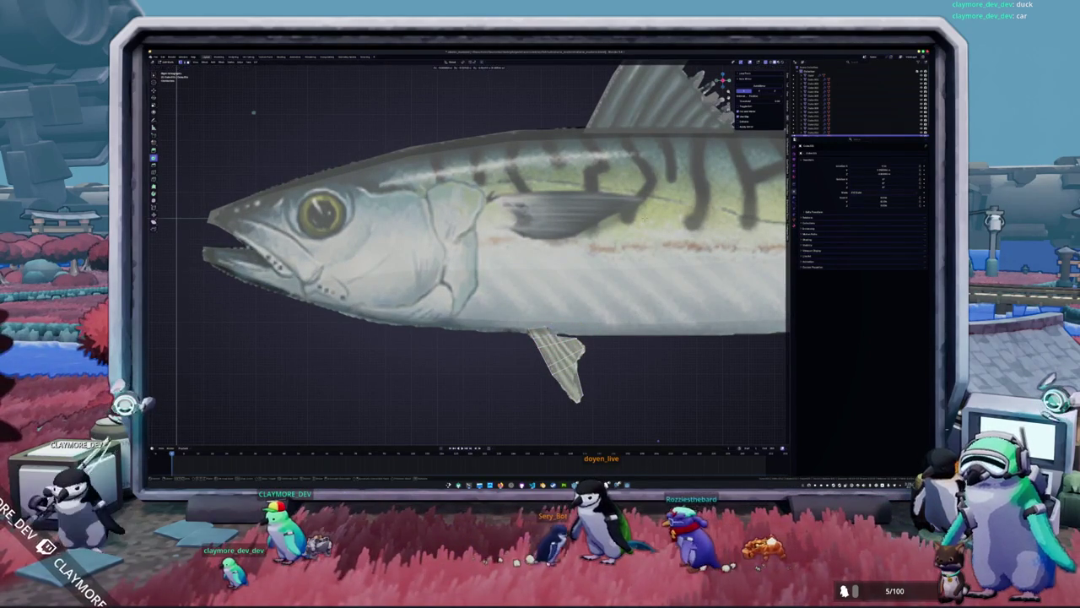
{"action": "left_click", "coordinate": [559, 368]}
{"action": "key", "text": "KP_Divide"}
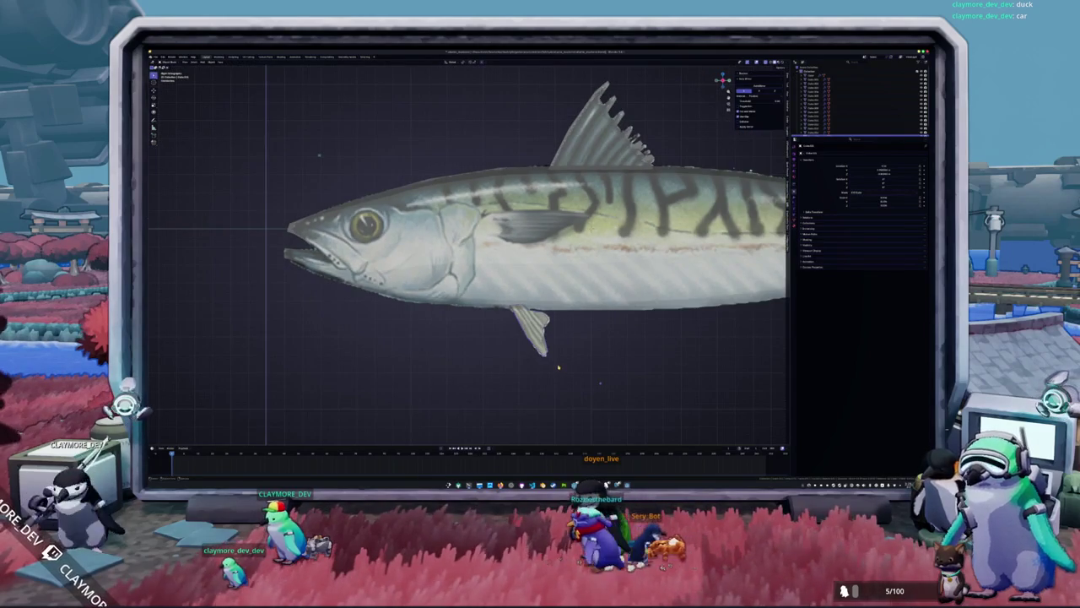
Try rotating the isolated fin on the X and Z axes, then cancel and leave local view.
{"action": "key", "text": "r"}
{"action": "key", "text": "x"}
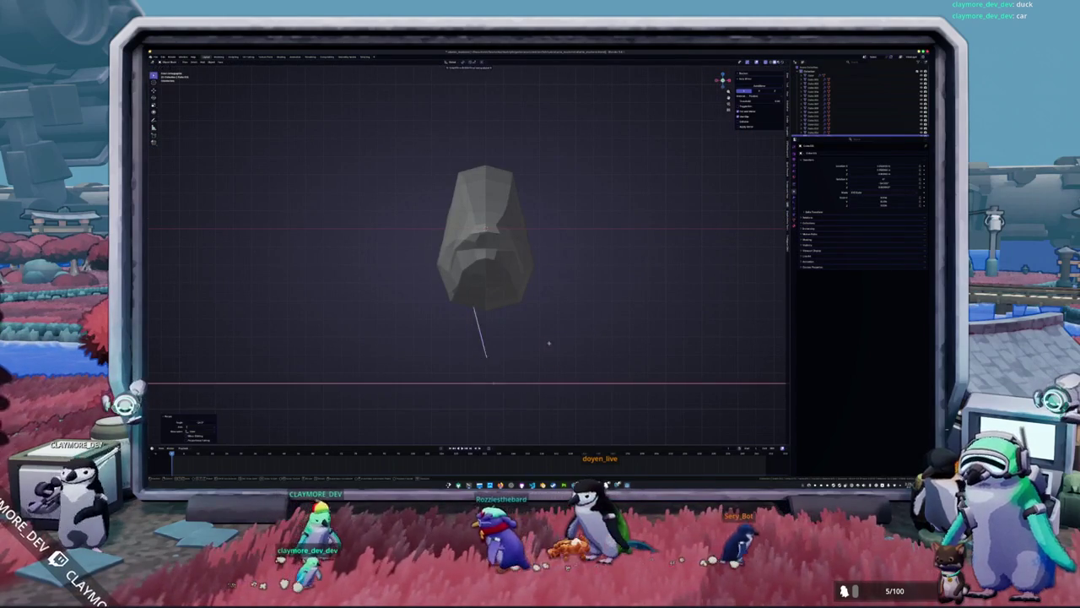
{"action": "key", "text": "x"}
{"action": "key", "text": "z"}
{"action": "key", "text": "Escape"}
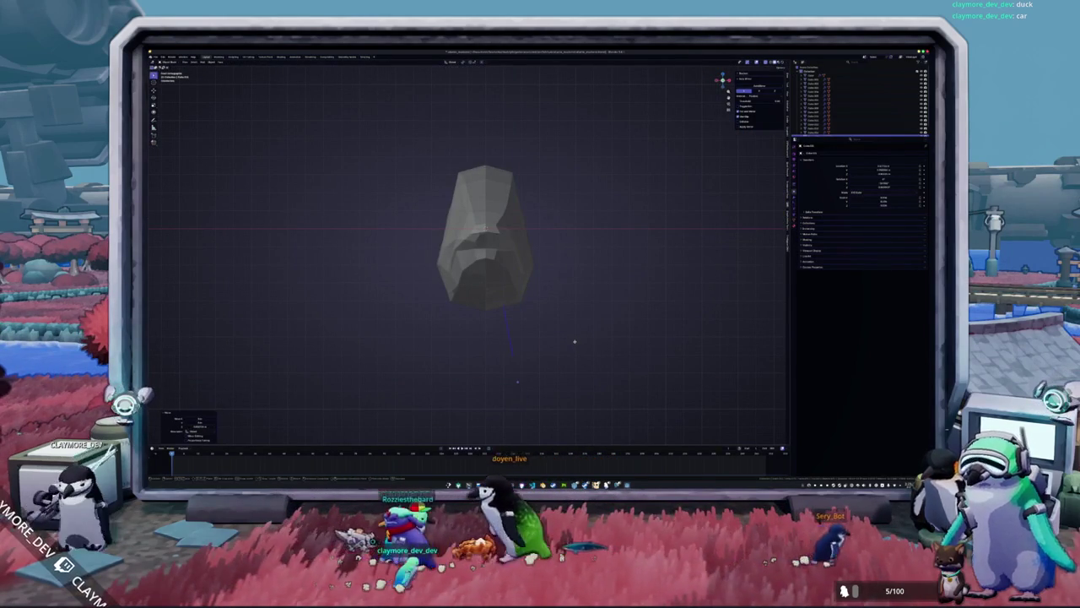
{"action": "key", "text": "KP_Divide"}
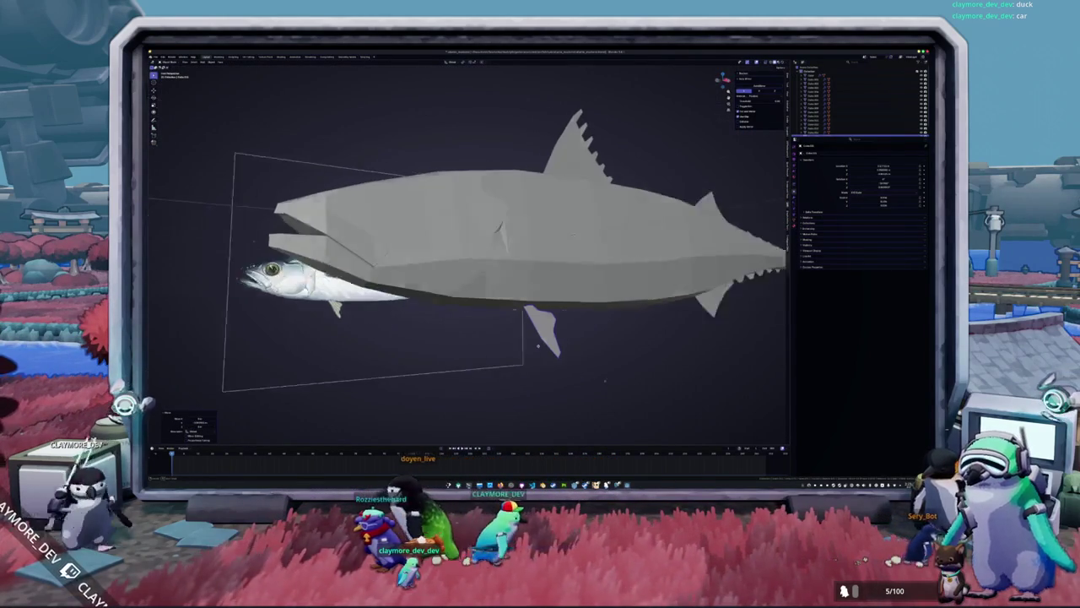
Isolate the grey fish mesh in a side view and check its Properties tabs.
{"action": "key", "text": "KP_3"}
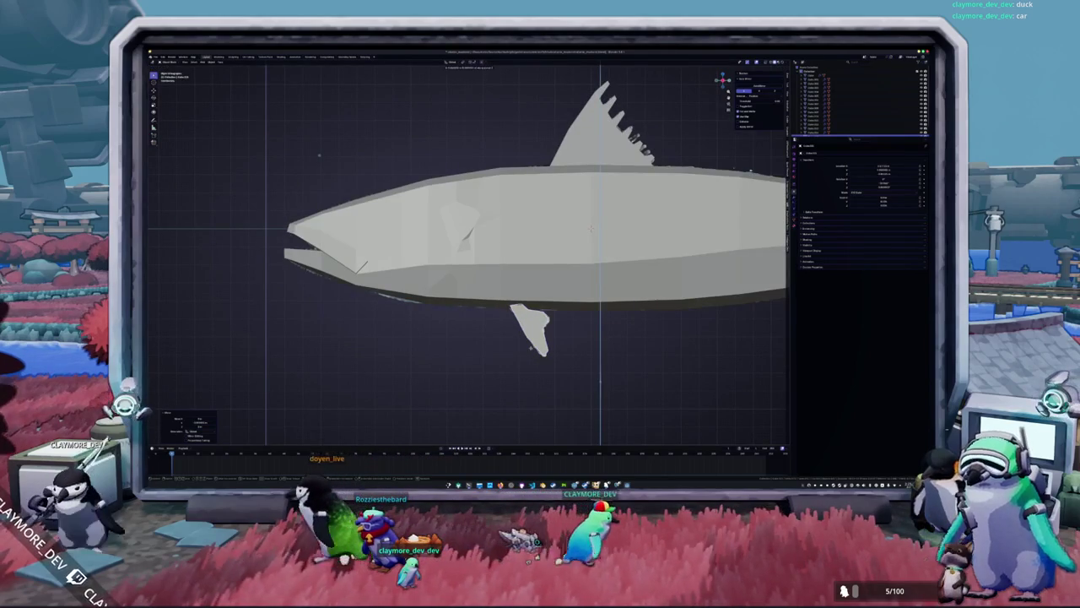
{"action": "scroll", "coordinate": [468, 254], "scroll_direction": "up", "scroll_amount": 1}
{"action": "scroll", "coordinate": [468, 253], "scroll_direction": "up", "scroll_amount": 2}
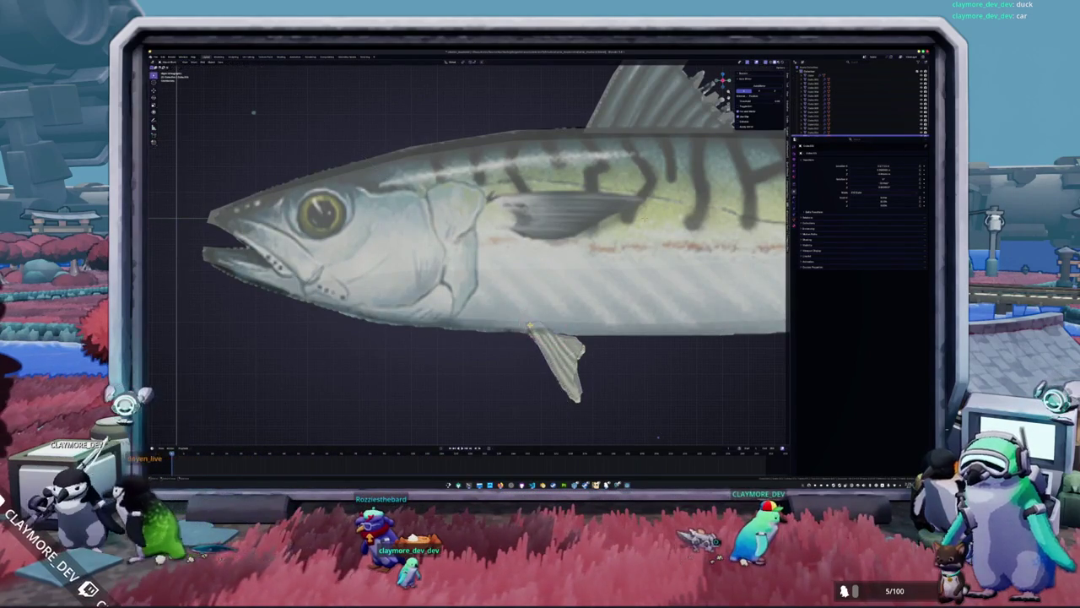
{"action": "key", "text": "KP_Divide"}
{"action": "key", "text": "KP_Divide"}
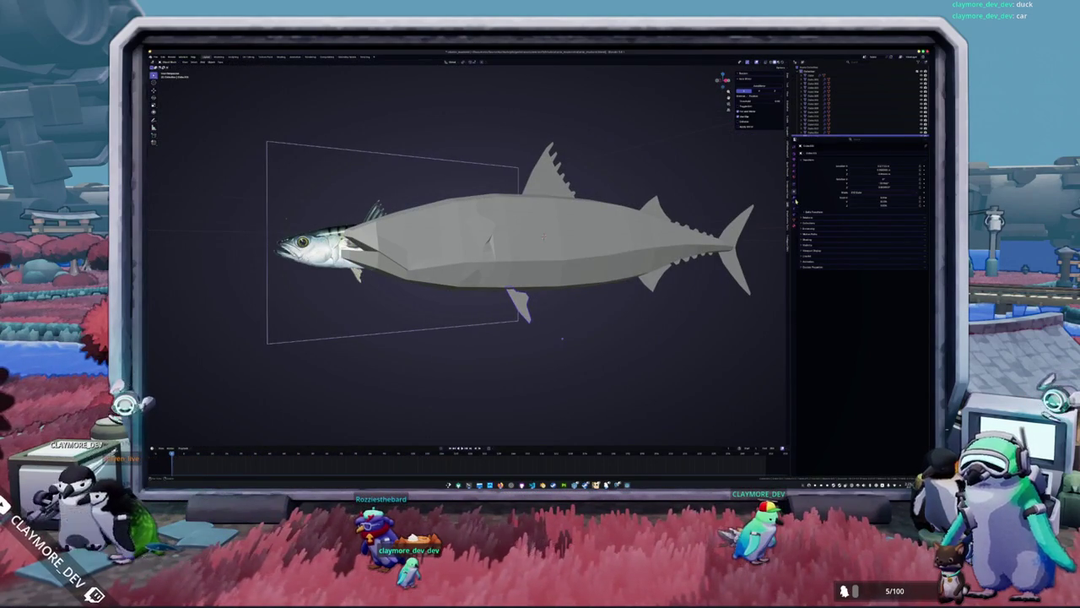
{"action": "left_click", "coordinate": [795, 195]}
{"action": "left_click", "coordinate": [838, 156]}
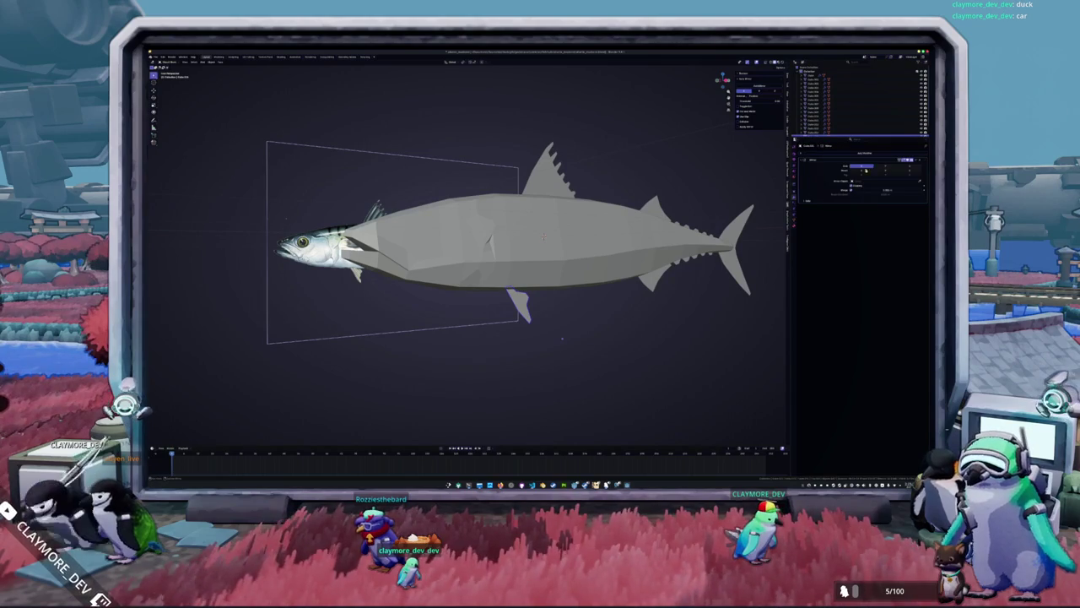
Switch to an orthographic side view, enter Edit Mode and turn on X-ray.
{"action": "middle_click_drag", "start_coordinate": [570, 253], "coordinate": [571, 293]}
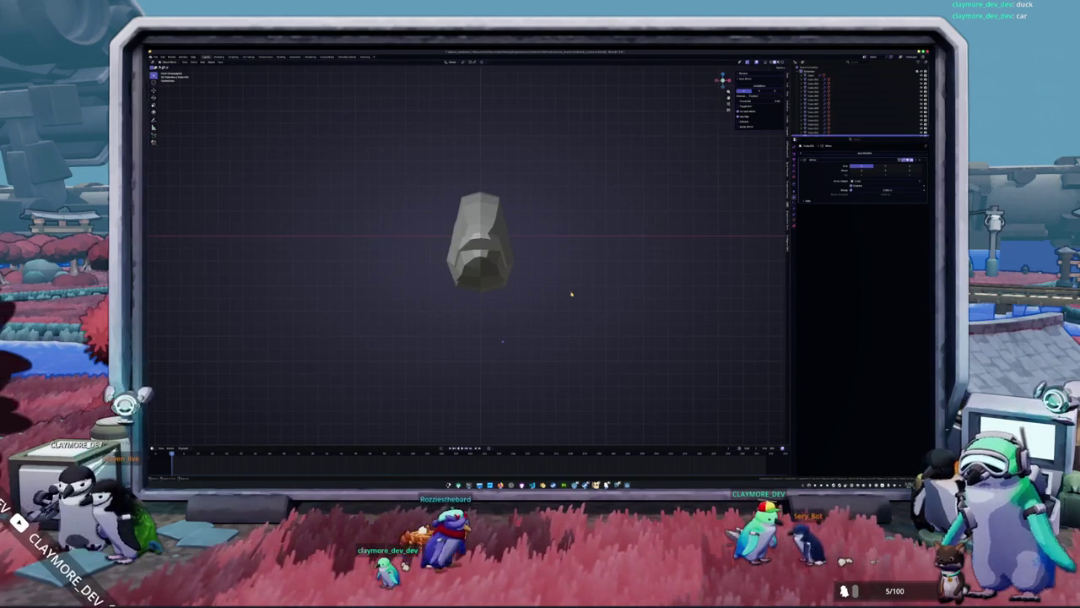
{"action": "scroll", "coordinate": [572, 294], "scroll_direction": "up", "scroll_amount": 2}
{"action": "scroll", "coordinate": [562, 321], "scroll_direction": "up", "scroll_amount": 3}
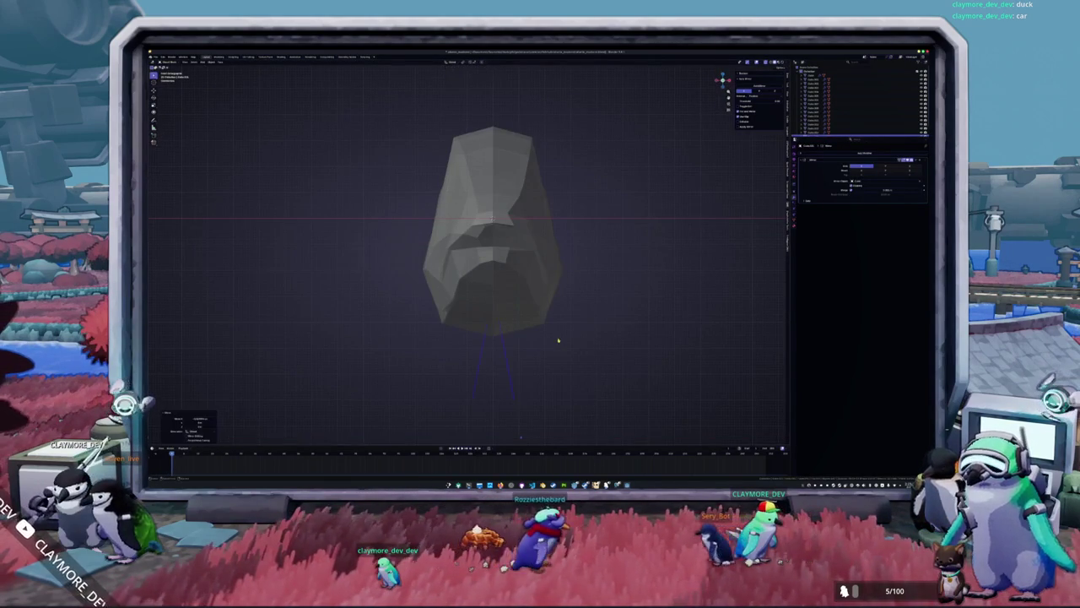
{"action": "key", "text": "KP_3"}
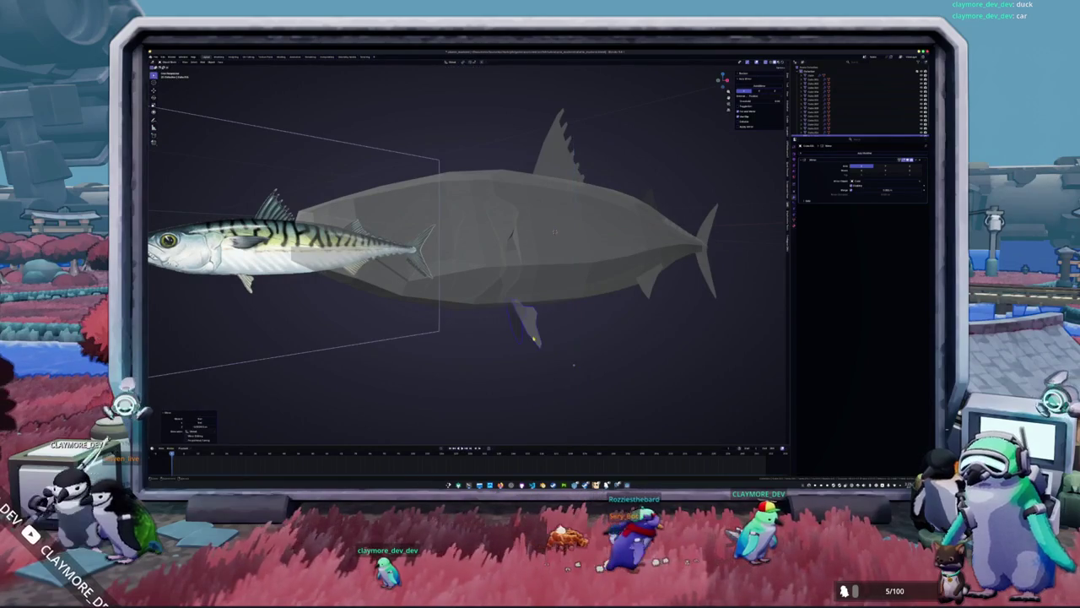
{"action": "key", "text": "KP_5"}
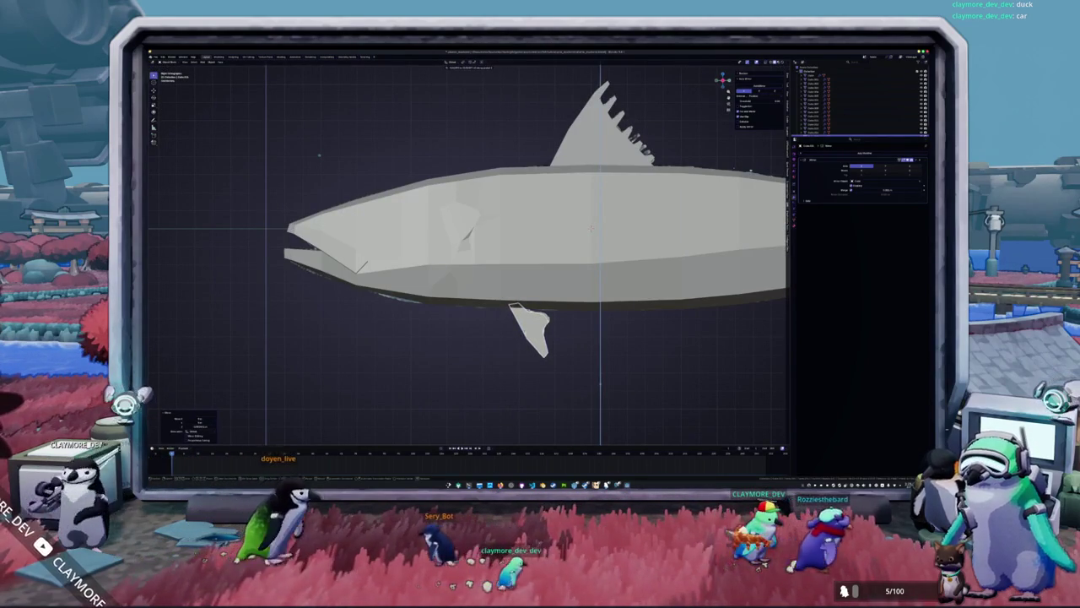
{"action": "scroll", "coordinate": [511, 331], "scroll_direction": "down", "scroll_amount": 2}
{"action": "key", "text": "Tab"}
{"action": "key", "text": "alt+z"}
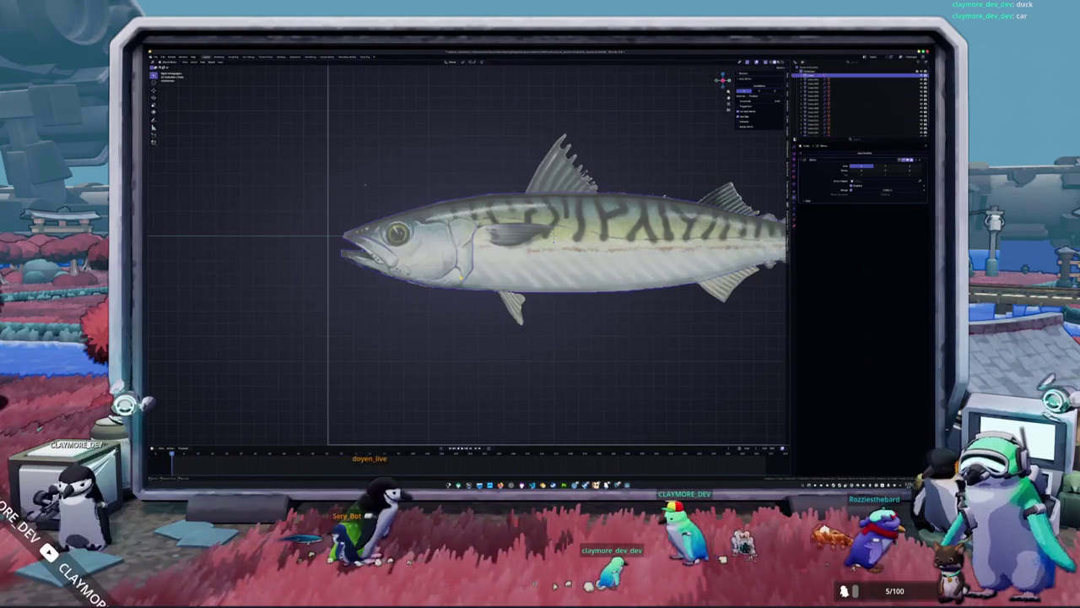
Apply an action from the fish mesh's context menu, then toggle out of and back into Edit Mode.
{"action": "scroll", "coordinate": [513, 203], "scroll_direction": "up", "scroll_amount": 2}
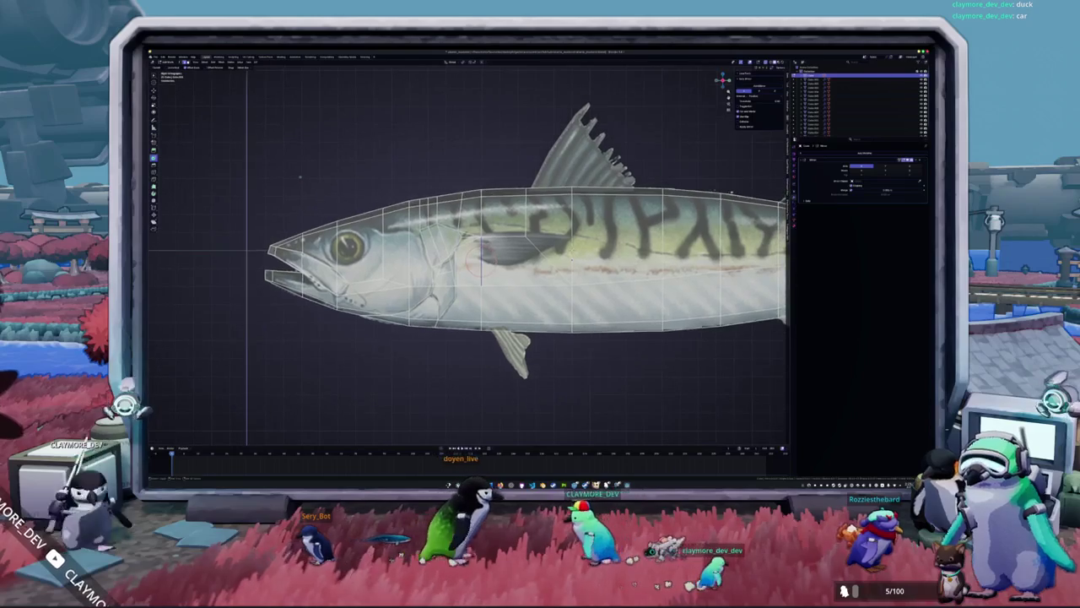
{"action": "right_click", "coordinate": [489, 268]}
{"action": "left_click", "coordinate": [490, 269]}
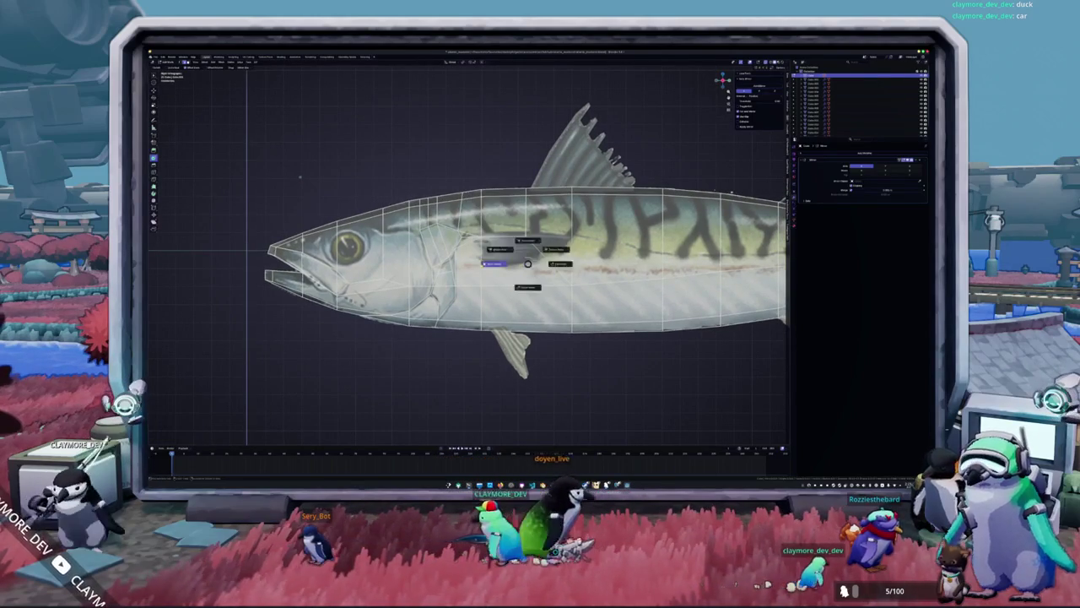
{"action": "key", "text": "Tab"}
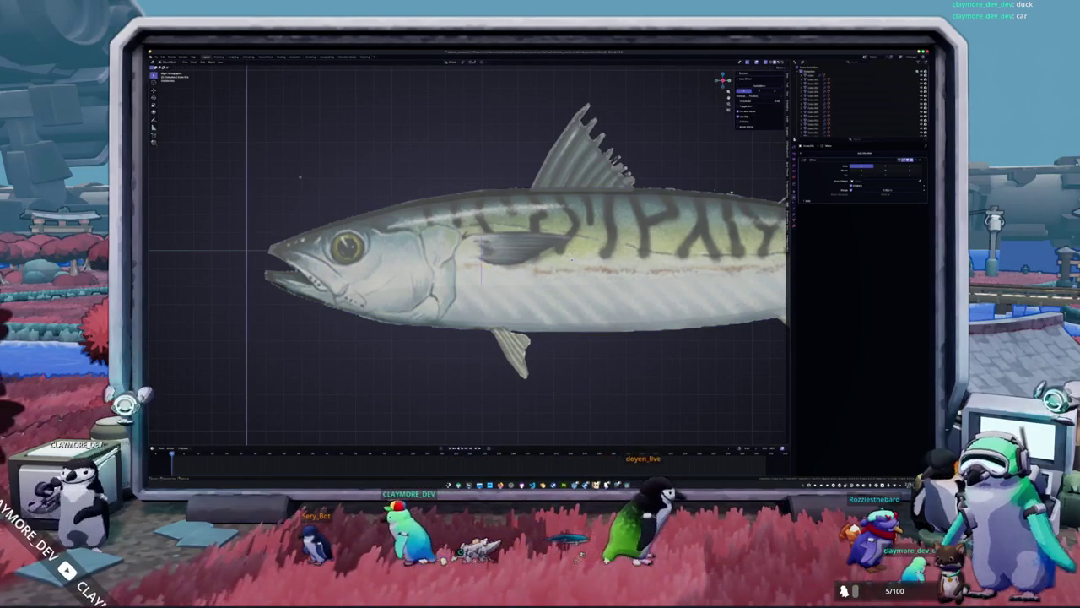
{"action": "key", "text": "Tab"}
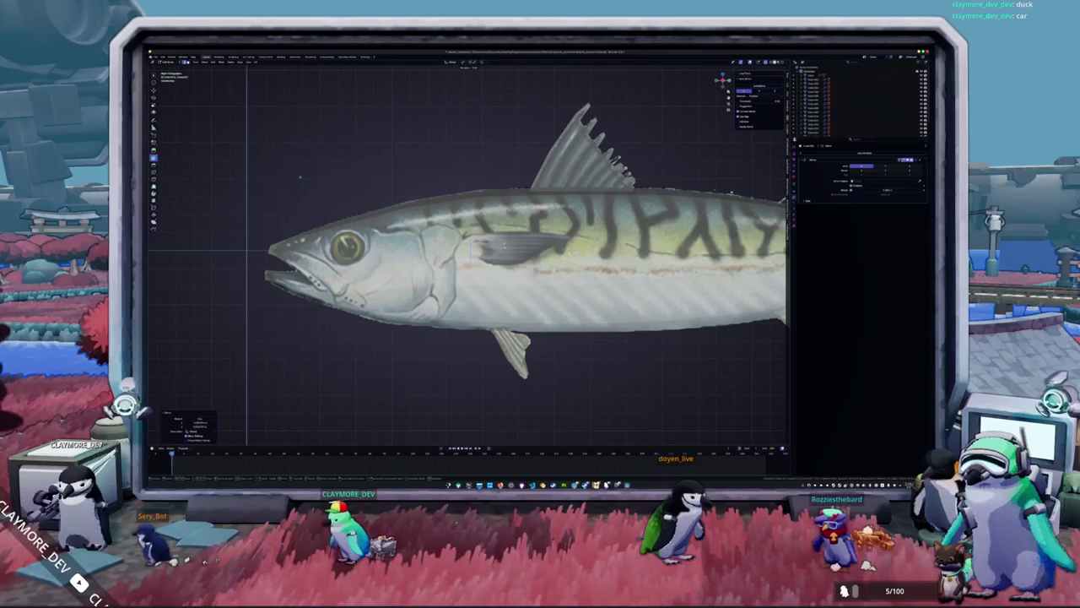
Hide the reference, move the rectangular plane against the fish body, then unhide everything.
{"action": "key", "text": "h"}
{"action": "left_click_drag", "start_coordinate": [525, 234], "coordinate": [611, 257]}
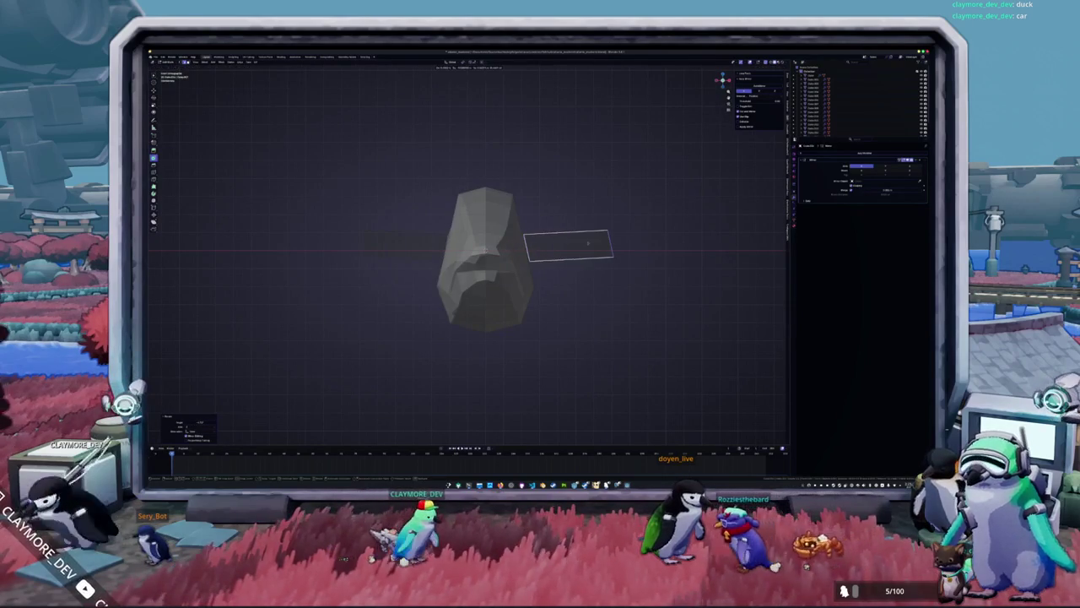
{"action": "key", "text": "g"}
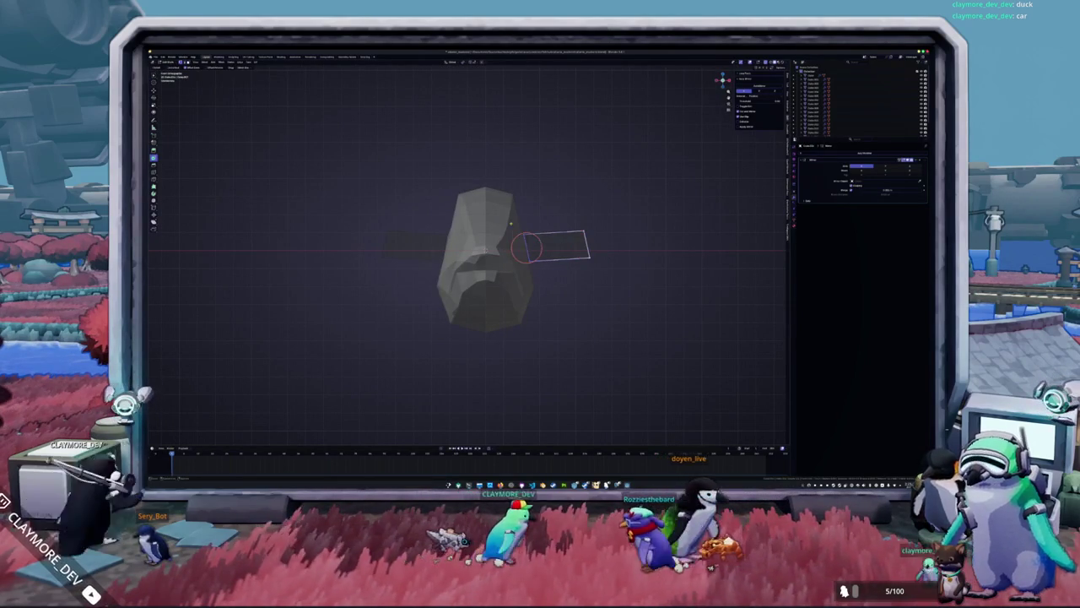
{"action": "left_click", "coordinate": [506, 224]}
{"action": "key", "text": "alt+h"}
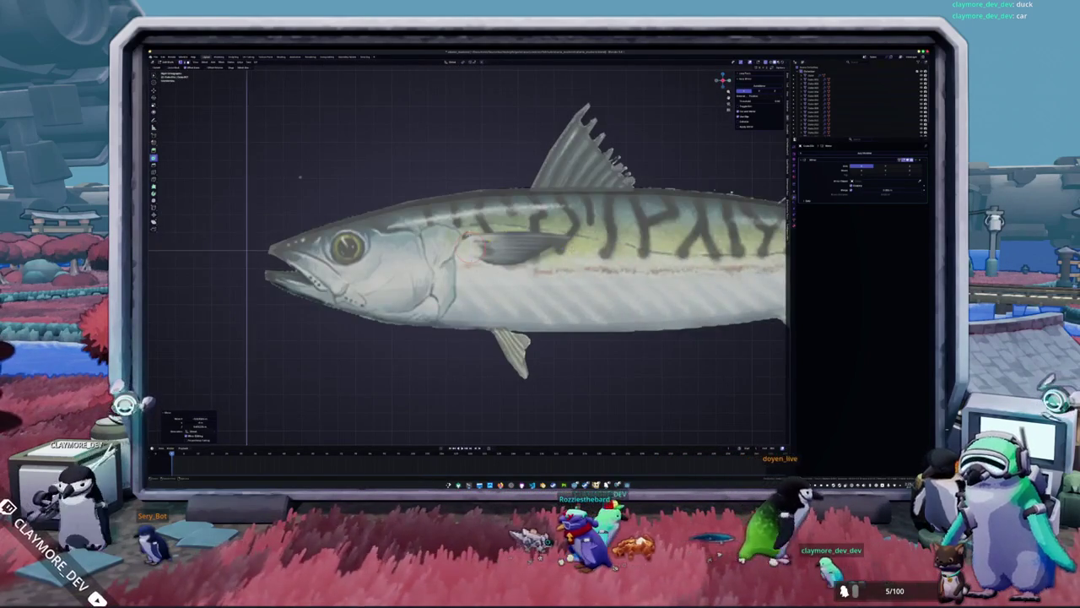
Check the plane's placement from angled, top and front orthographic views.
{"action": "middle_click_drag", "start_coordinate": [300, 177], "coordinate": [558, 230]}
{"action": "key", "text": "KP_1"}
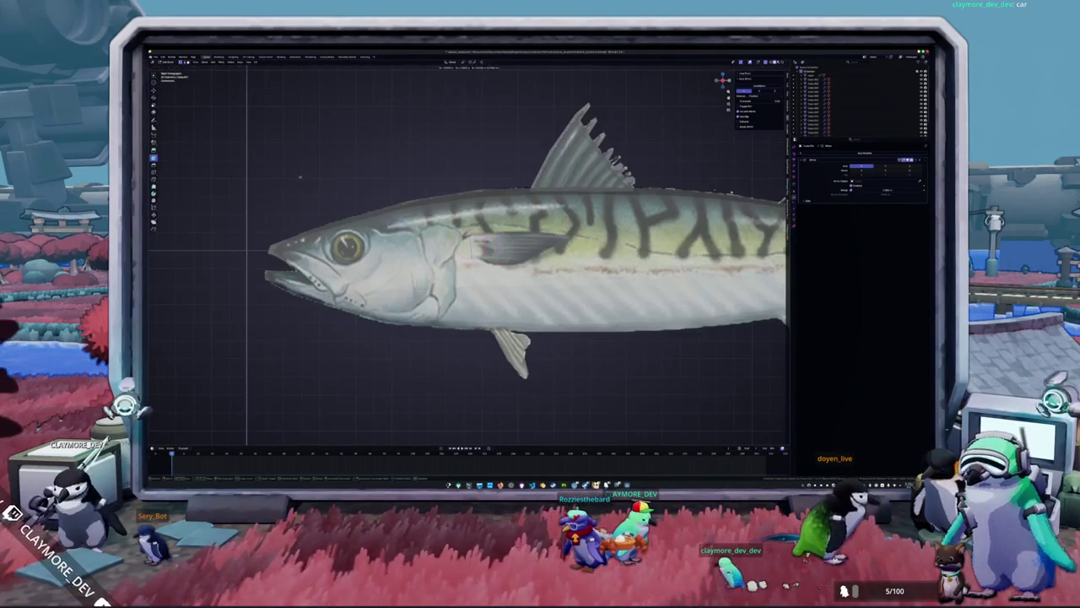
{"action": "key", "text": "KP_7"}
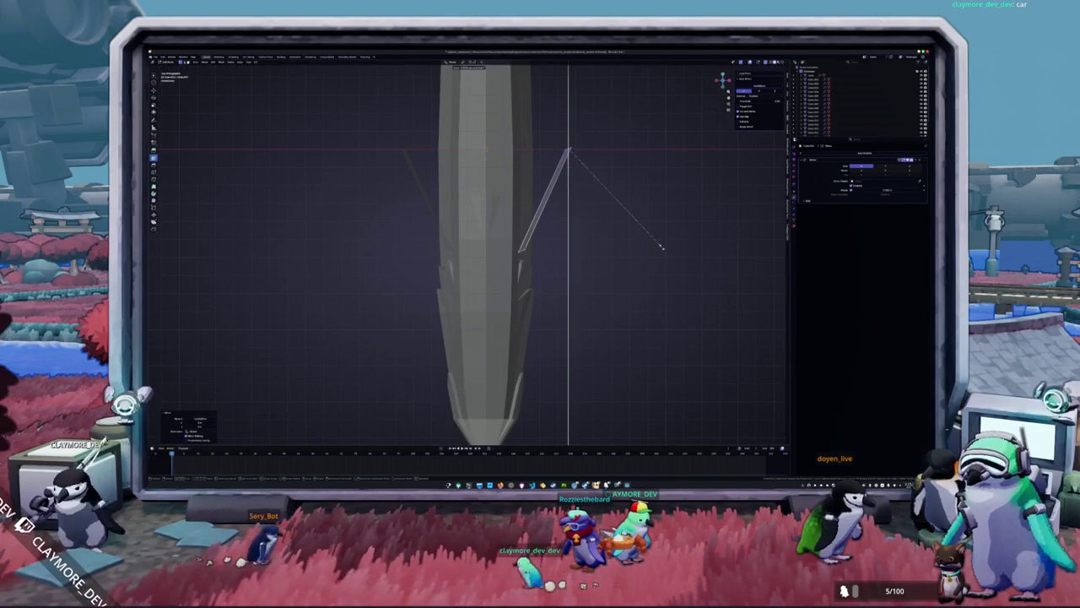
{"action": "key", "text": "KP_1"}
{"action": "scroll", "coordinate": [300, 177], "scroll_direction": "up", "scroll_amount": 2}
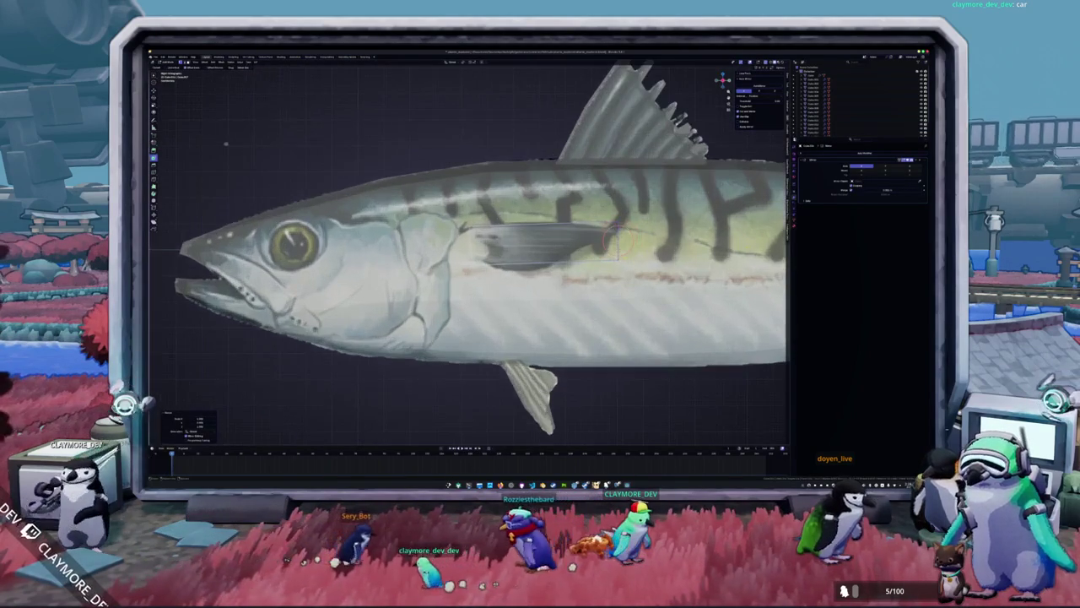
Add a loop cut across the fin plane and slide it along Z.
{"action": "key", "text": "Tab"}
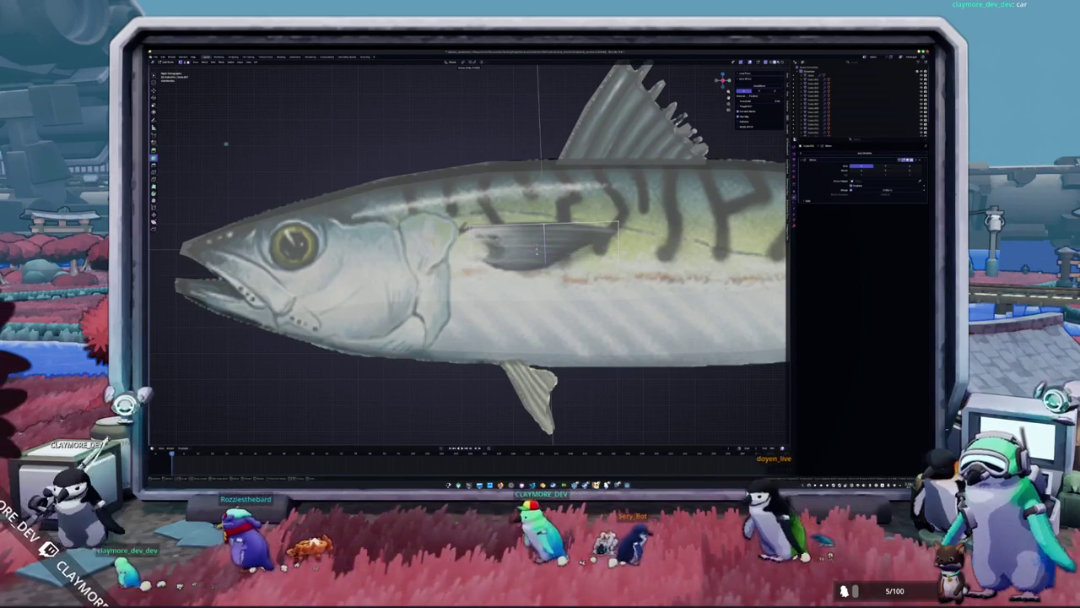
{"action": "left_click", "coordinate": [545, 270]}
{"action": "left_click", "coordinate": [545, 254]}
{"action": "key", "text": "g"}
{"action": "key", "text": "z"}
{"action": "left_click", "coordinate": [532, 209]}
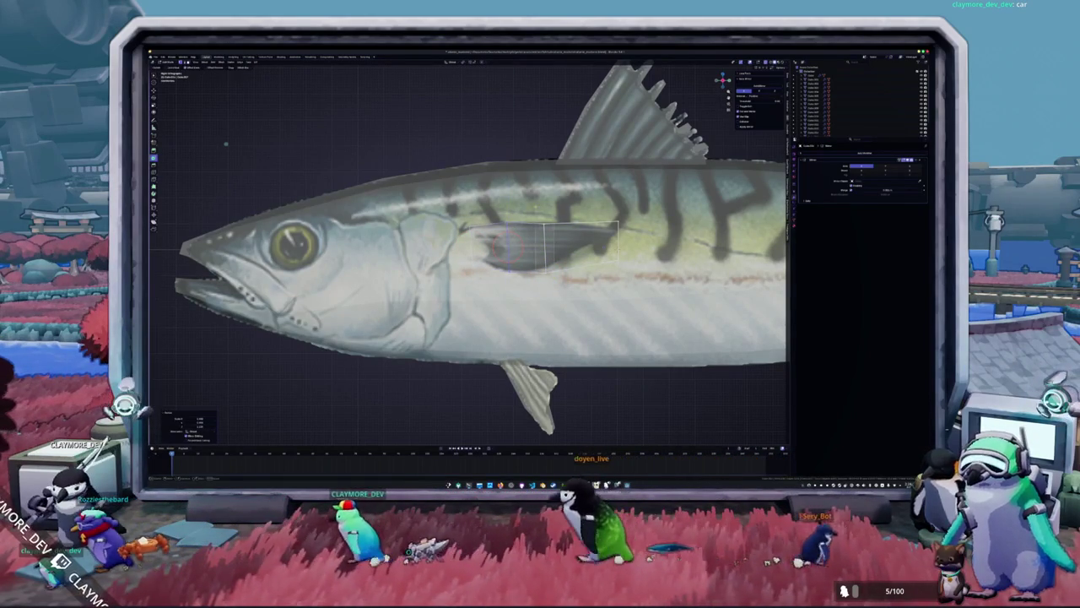
{"action": "key", "text": "g"}
{"action": "key", "text": "z"}
{"action": "left_click", "coordinate": [539, 265]}
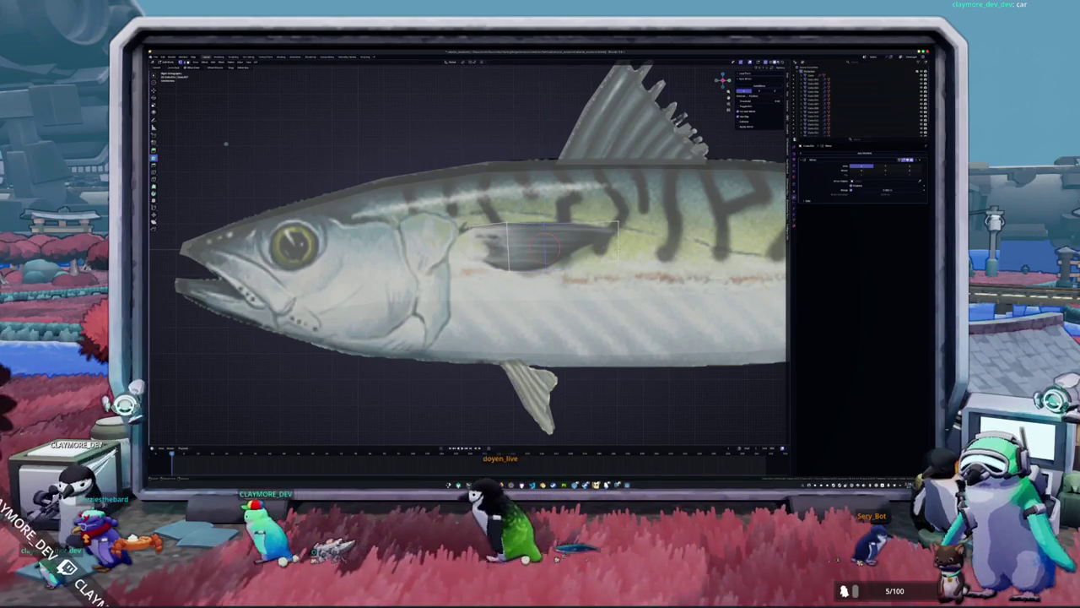
Place the 3D cursor on the fin and move its vertices onto the reference fin.
{"action": "right_click", "coordinate": [541, 263], "text": "shift"}
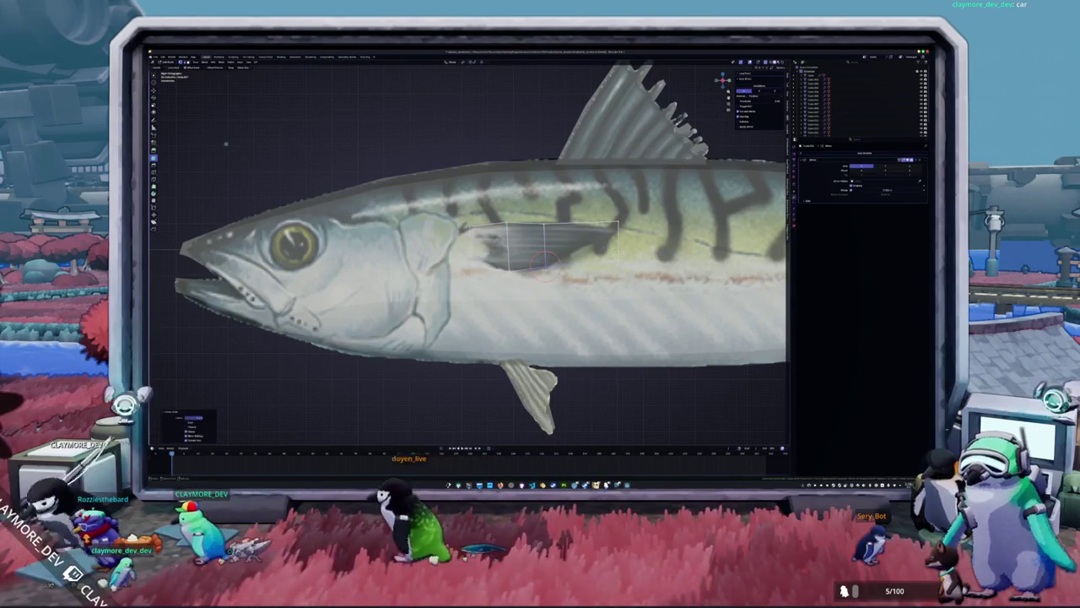
{"action": "key", "text": "g"}
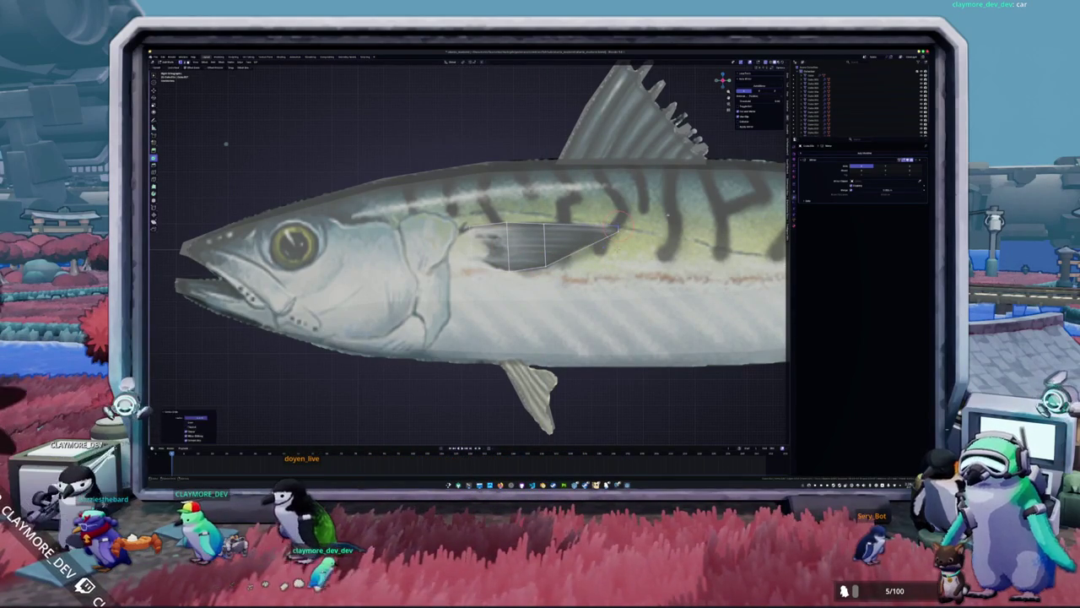
{"action": "key", "text": "Return"}
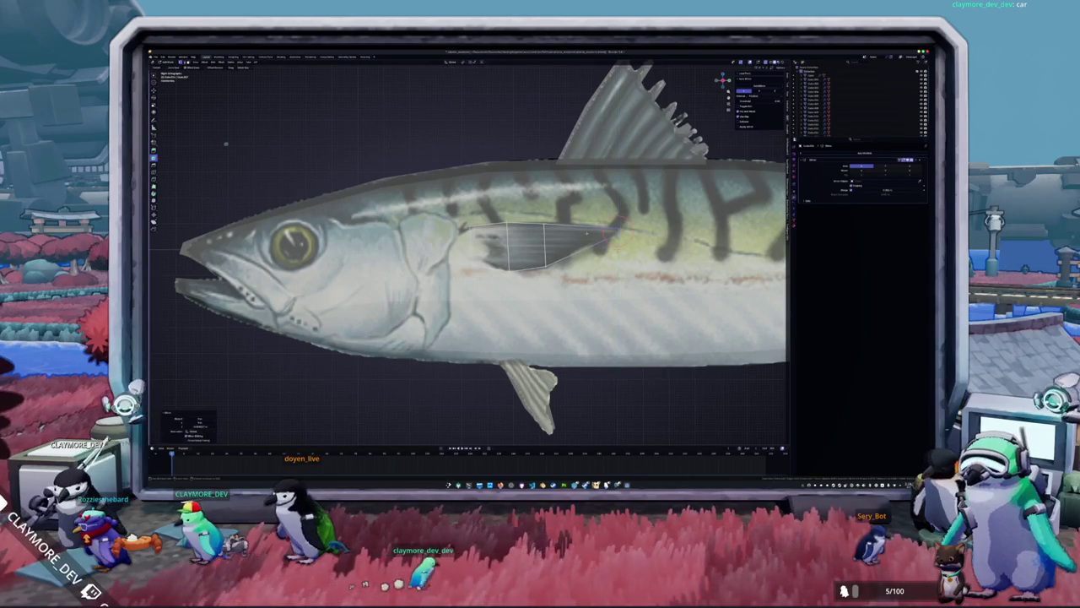
{"action": "left_click", "coordinate": [574, 244]}
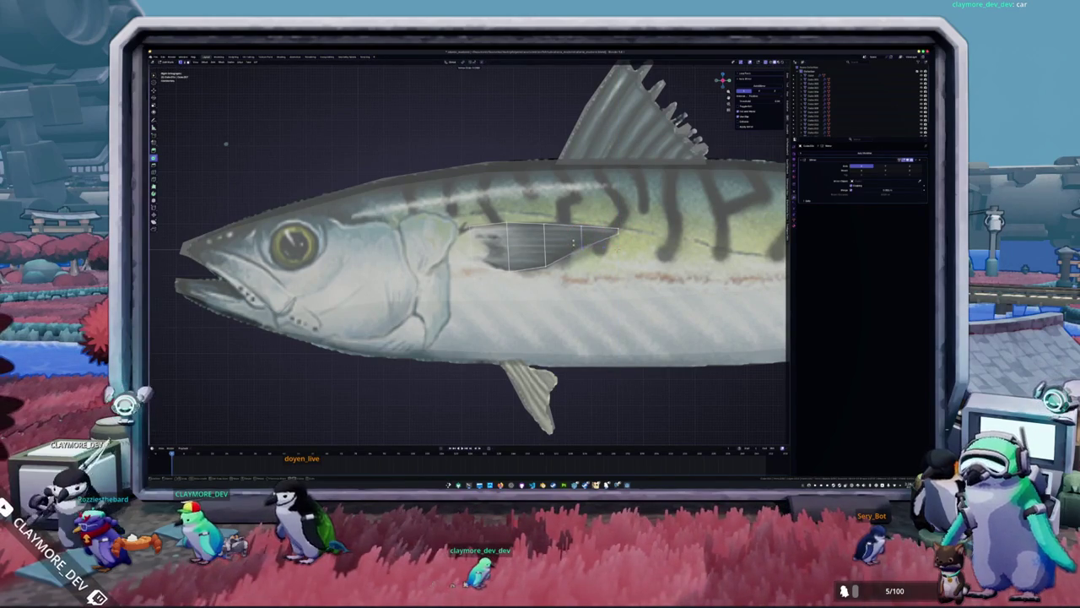
{"action": "mouse_move", "coordinate": [574, 244]}
{"action": "middle_mouse_down"}
{"action": "mouse_move", "coordinate": [580, 278]}
{"action": "mouse_move", "coordinate": [579, 259]}
{"action": "middle_mouse_up"}
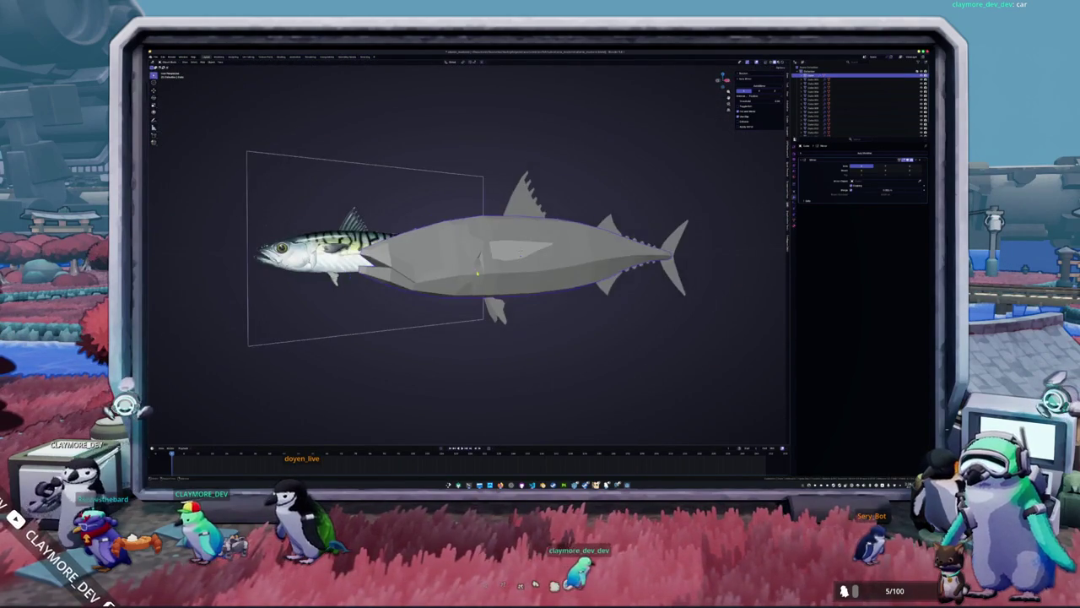
In X-ray side view, select the block of faces around the fish's eye.
{"action": "key", "text": "KP_1"}
{"action": "key", "text": "alt+z"}
{"action": "scroll", "coordinate": [391, 196], "scroll_direction": "up", "scroll_amount": 2}
{"action": "scroll", "coordinate": [391, 197], "scroll_direction": "up", "scroll_amount": 2}
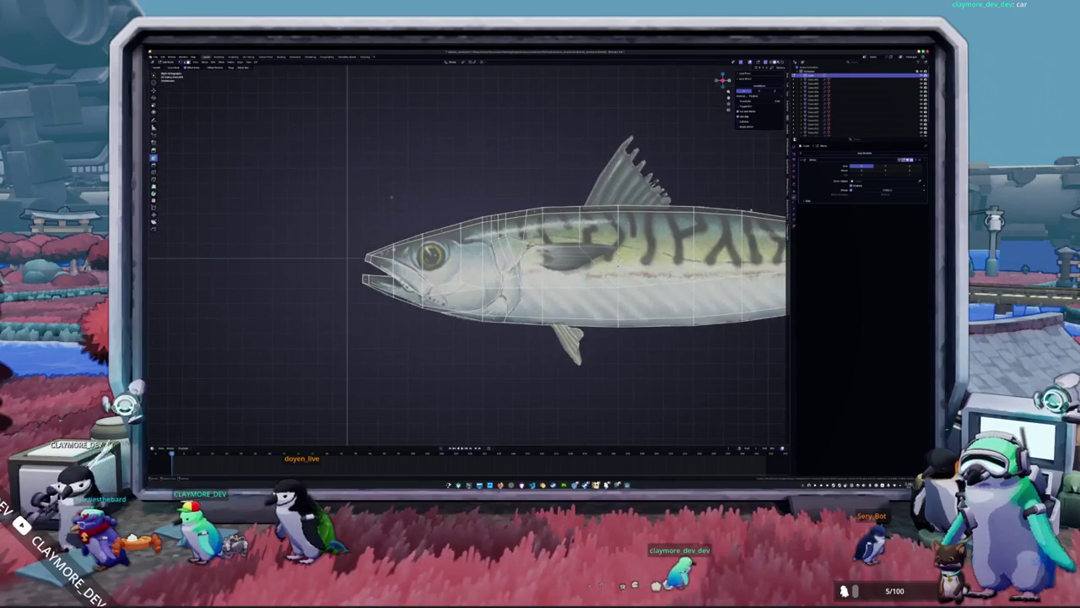
{"action": "left_click_drag", "start_coordinate": [462, 226], "coordinate": [391, 287]}
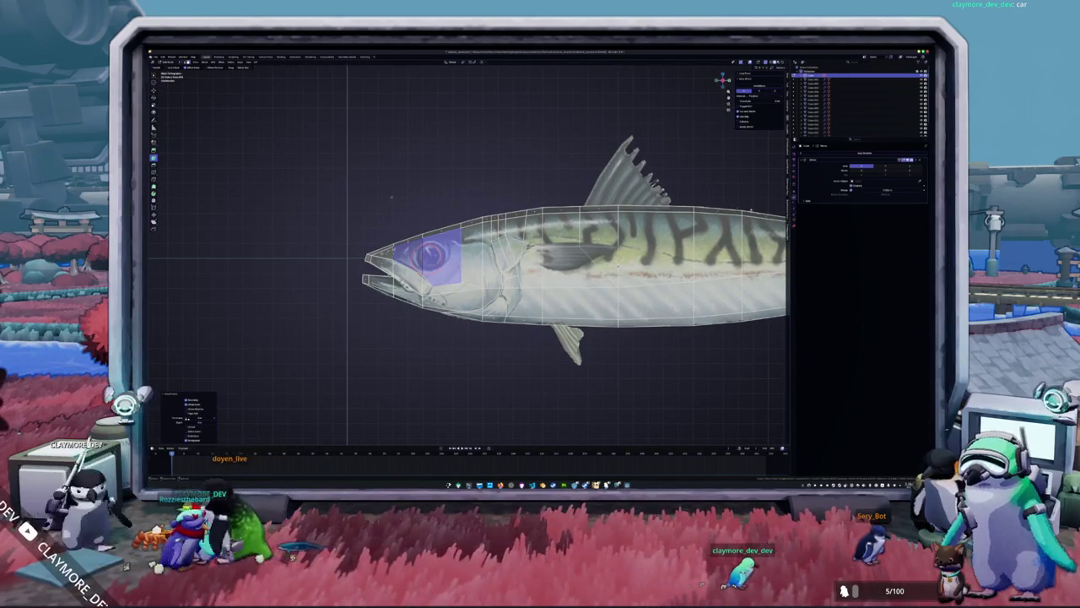
{"action": "left_click", "coordinate": [186, 420]}
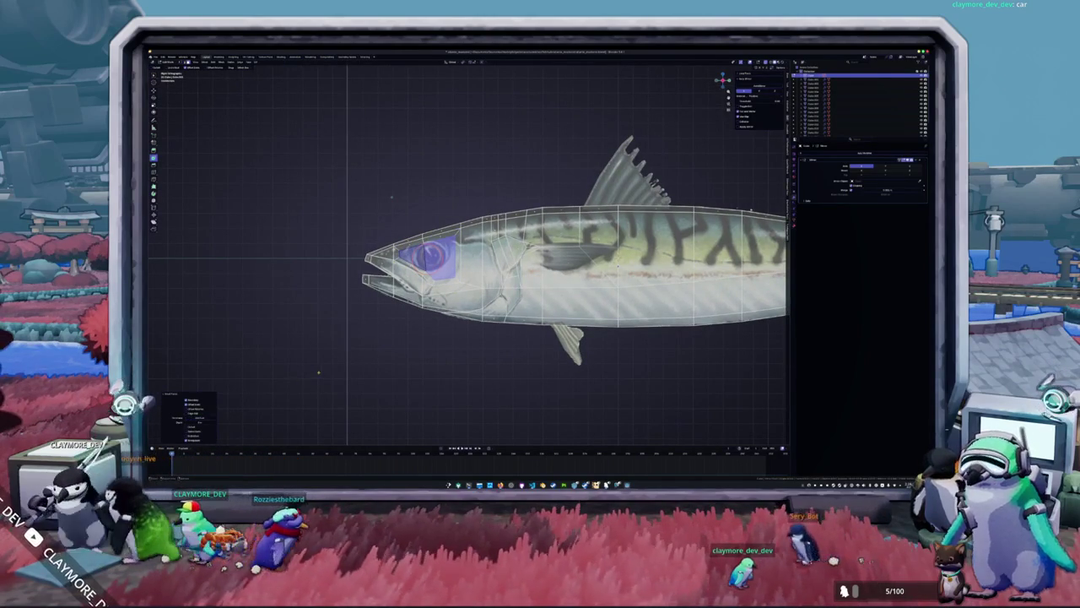
{"action": "key", "text": "alt+a"}
{"action": "scroll", "coordinate": [336, 344], "scroll_direction": "up", "scroll_amount": 3}
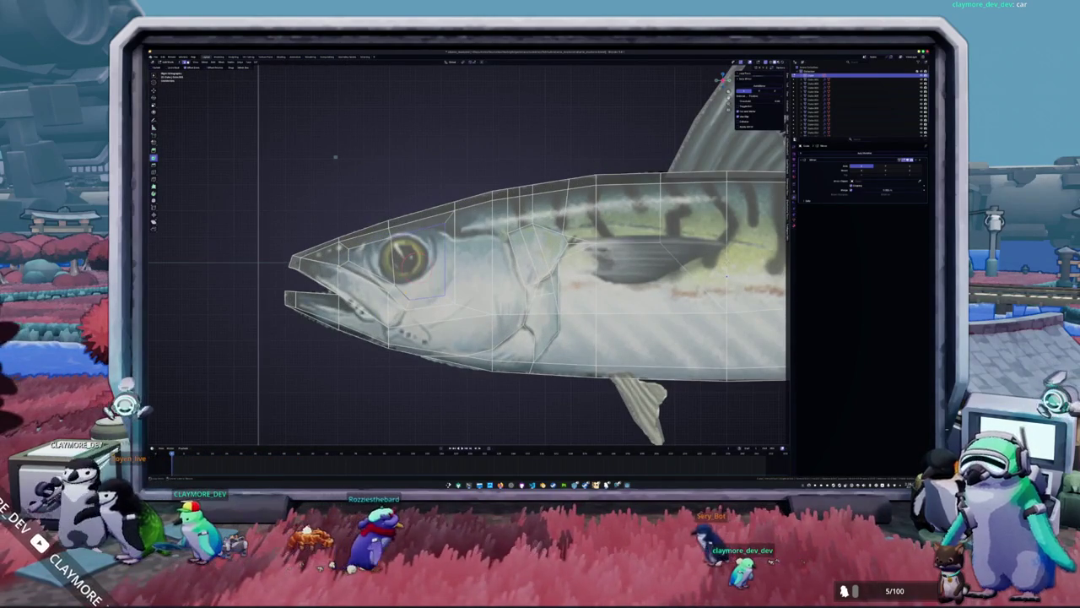
{"action": "left_click_drag", "start_coordinate": [456, 211], "coordinate": [339, 307]}
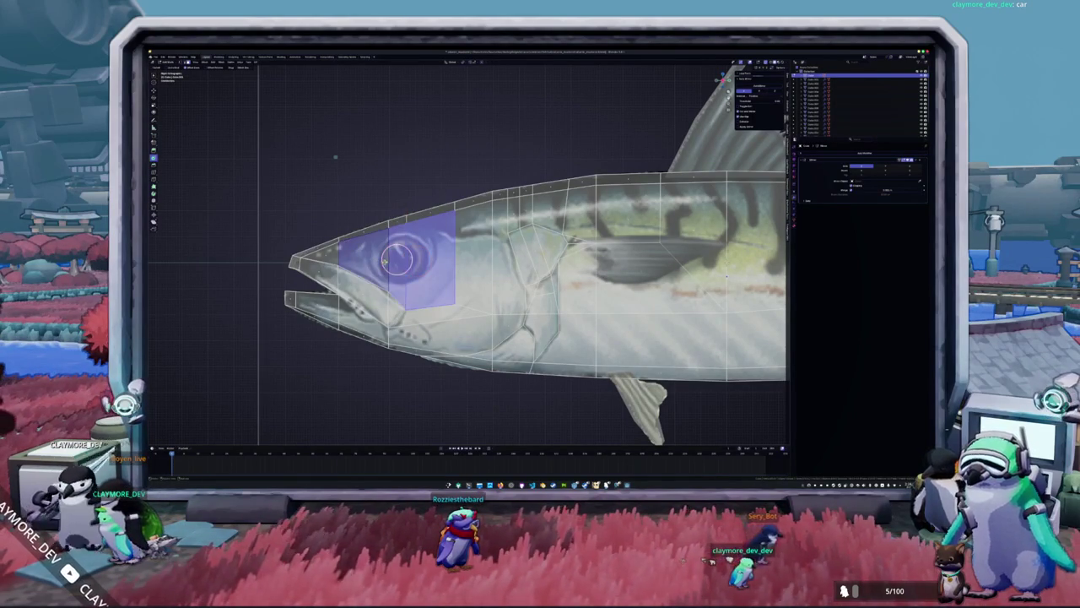
Restructure the eye faces, adjust the operator option and scale the outline into a round eye.
{"action": "key", "text": "u"}
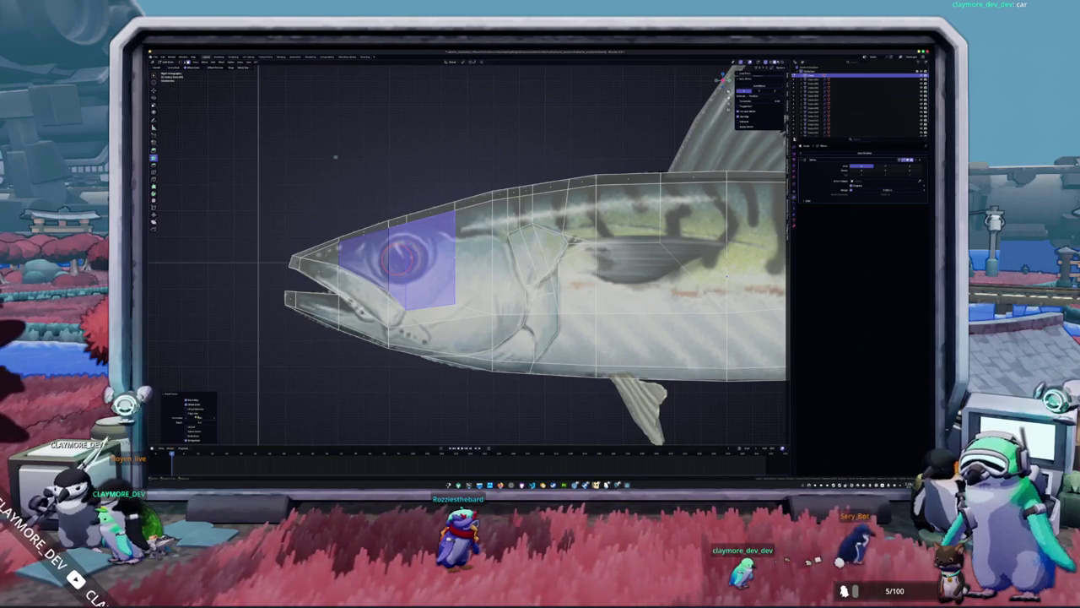
{"action": "left_click", "coordinate": [200, 417]}
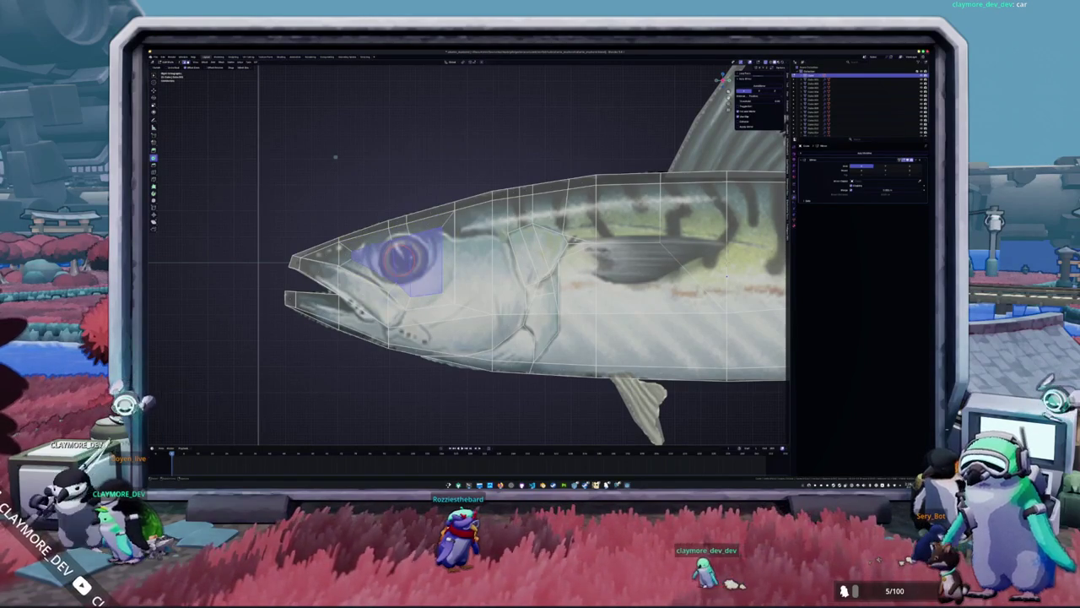
{"action": "key", "text": "alt+a"}
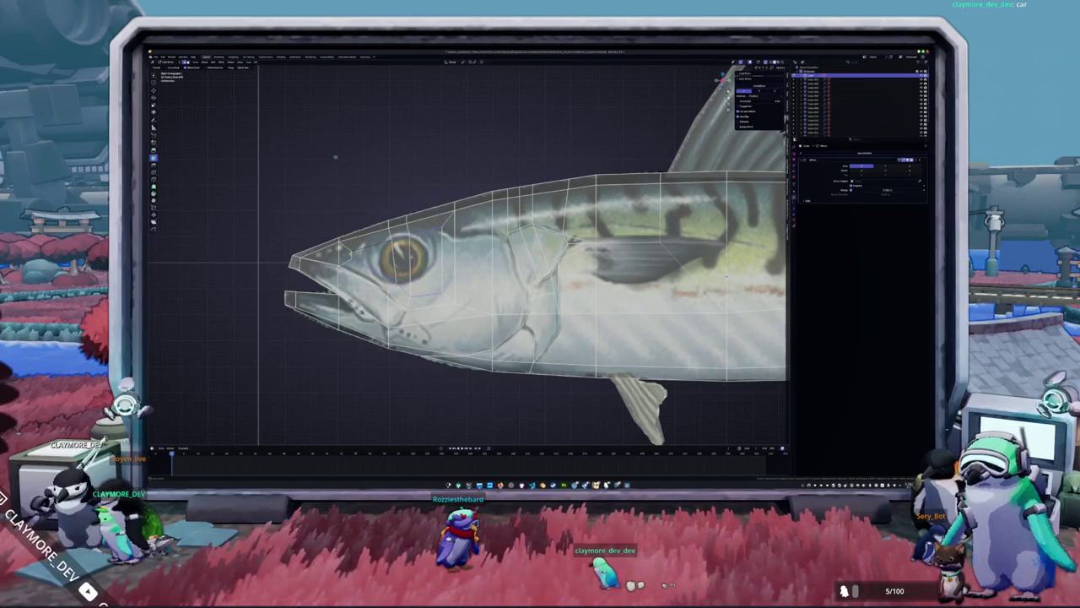
{"action": "key", "text": "l"}
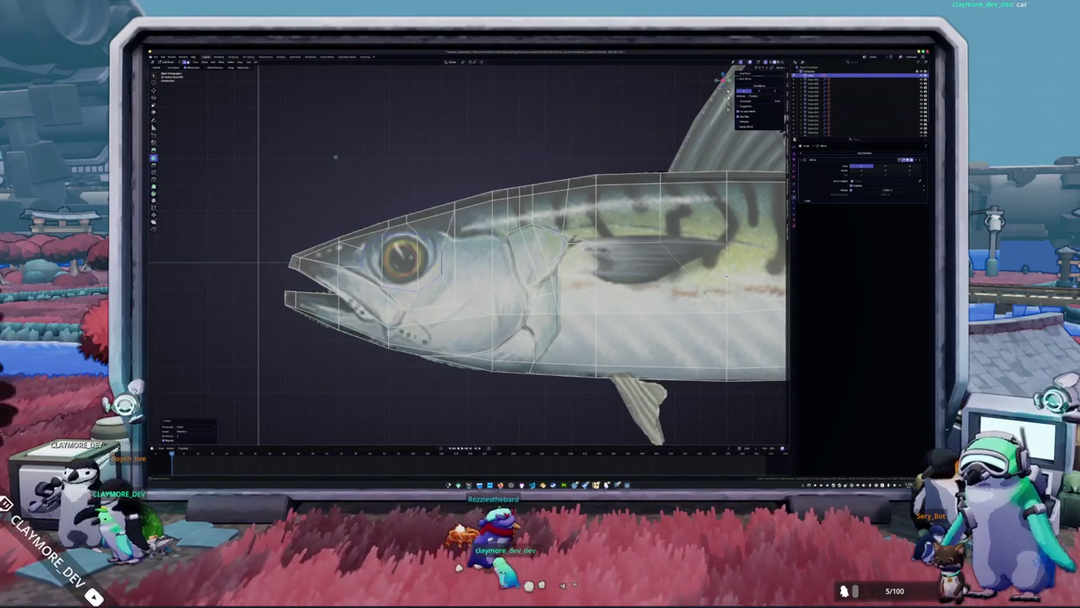
{"action": "key", "text": "s"}
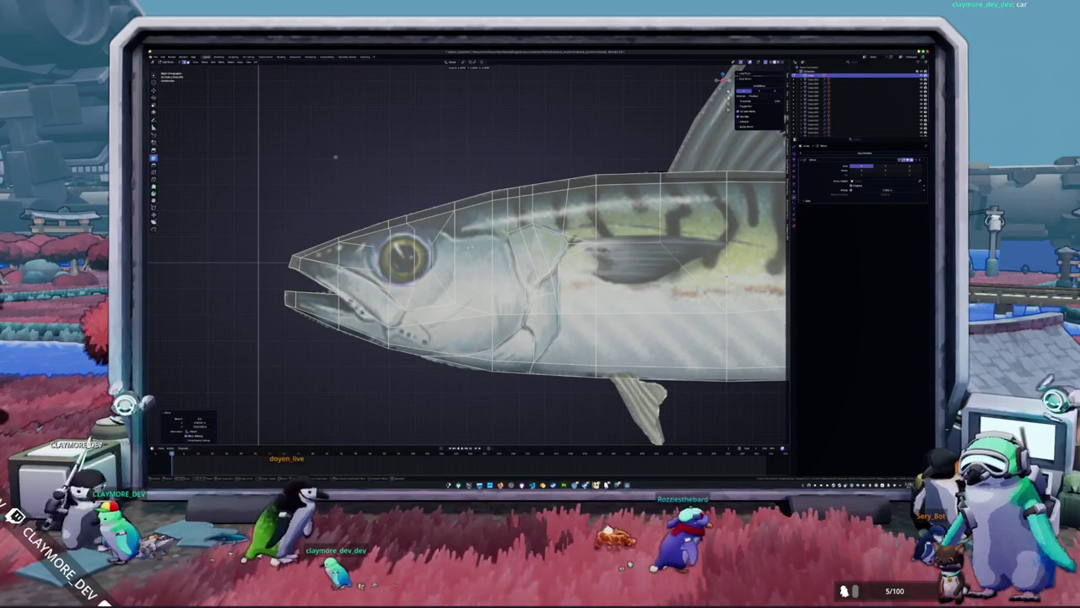
{"action": "middle_click_drag", "start_coordinate": [335, 157], "coordinate": [388, 127]}
{"action": "middle_click_drag", "start_coordinate": [422, 287], "coordinate": [439, 251]}
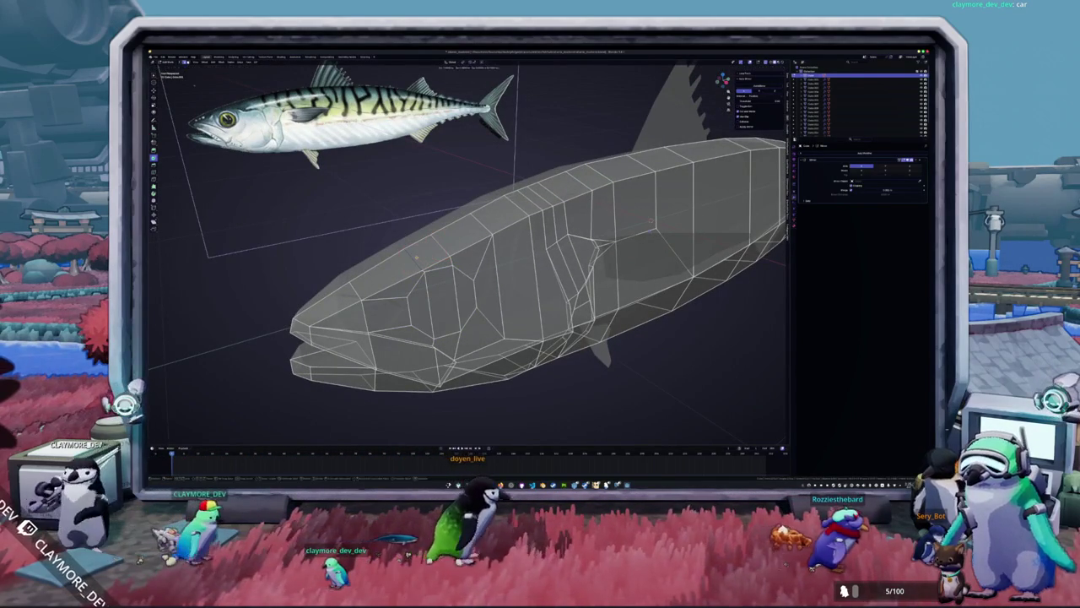
Rotate the eye face so it sits flat on the head.
{"action": "mouse_move", "coordinate": [438, 251]}
{"action": "middle_mouse_down"}
{"action": "mouse_move", "coordinate": [396, 253]}
{"action": "mouse_move", "coordinate": [439, 253]}
{"action": "middle_mouse_up"}
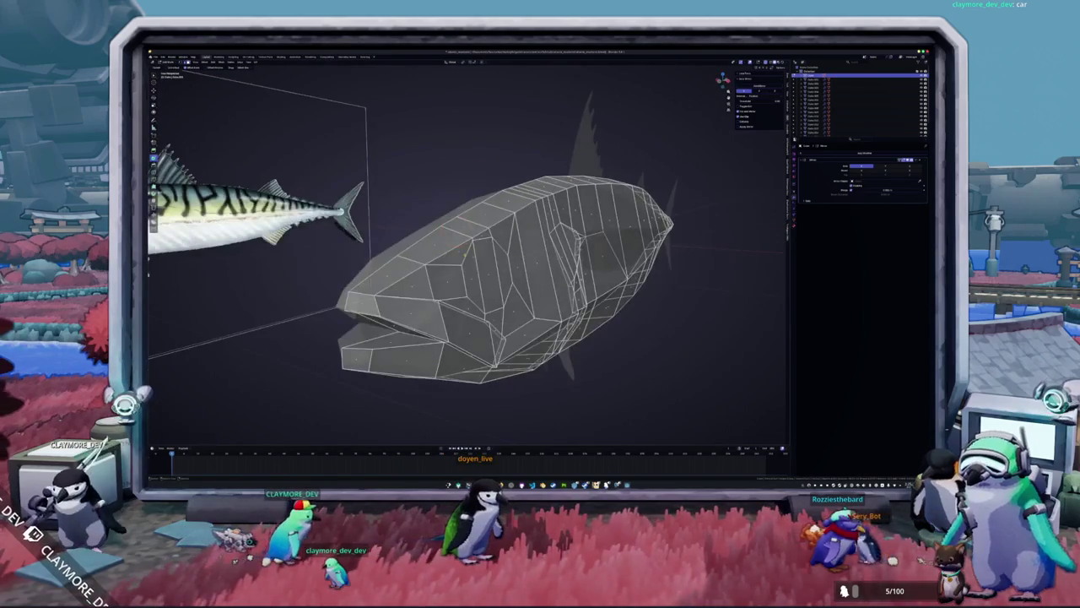
{"action": "key", "text": "r"}
{"action": "key", "text": "Return"}
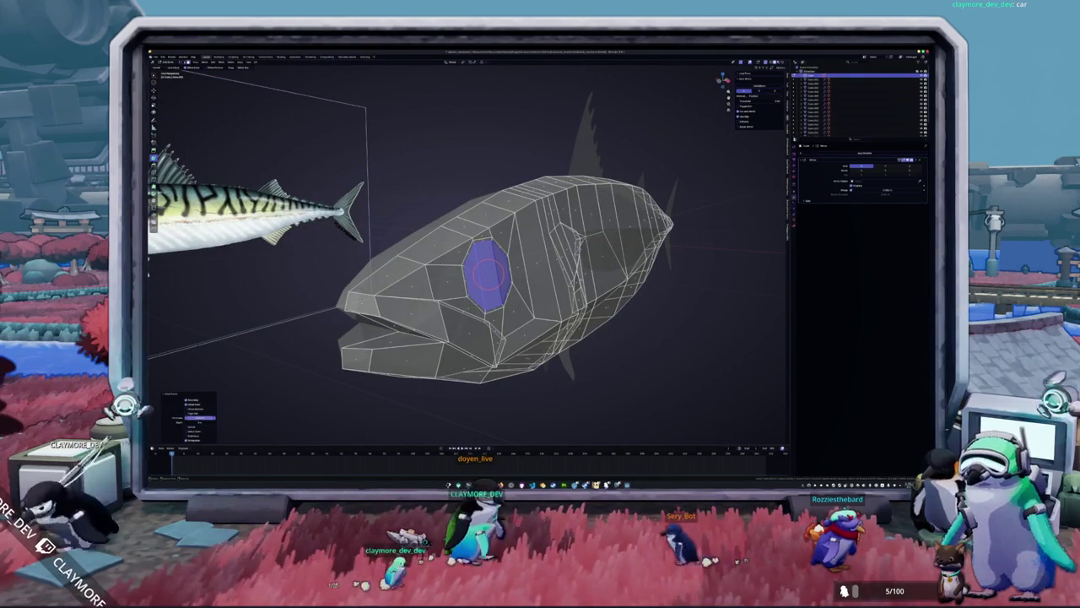
{"action": "key", "text": "KP_1"}
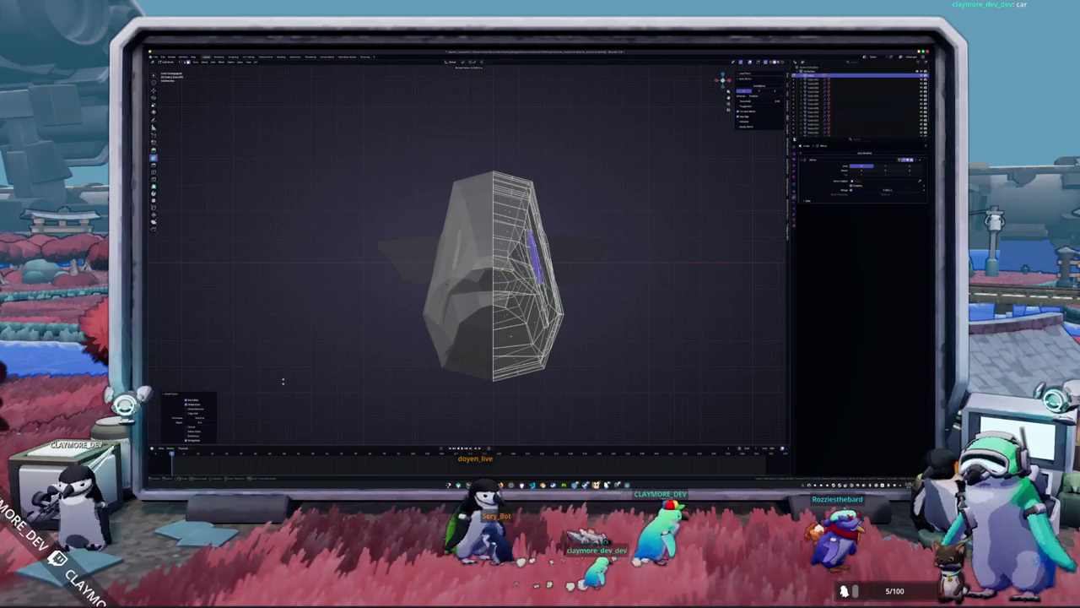
{"action": "middle_click_drag", "start_coordinate": [283, 382], "coordinate": [355, 371]}
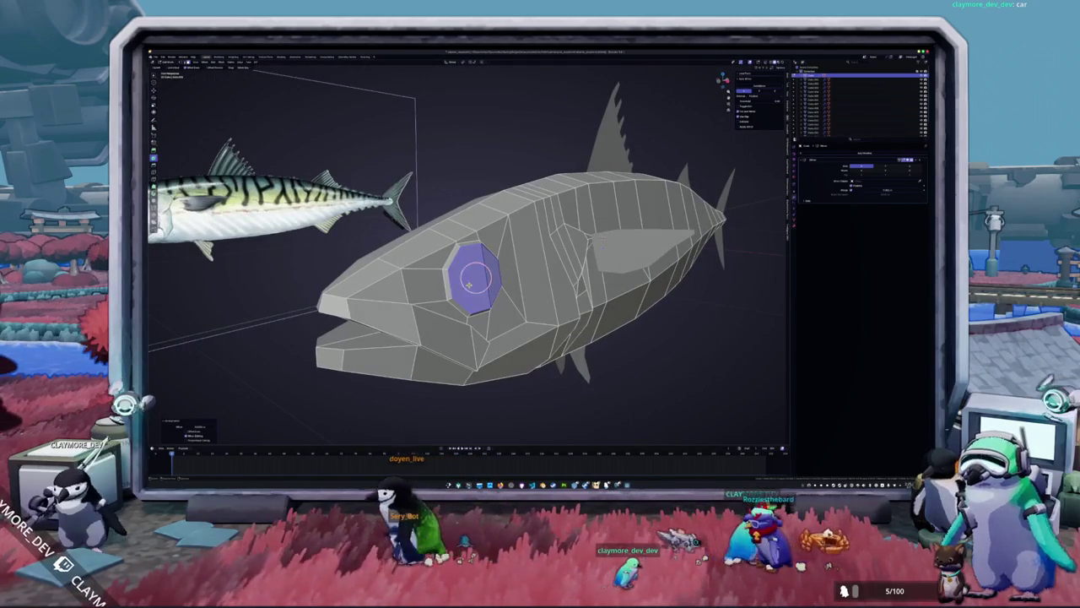
{"action": "middle_click_drag", "start_coordinate": [469, 285], "coordinate": [321, 348]}
Inset the eye face into a ring and extrude it inward to form a socket.
{"action": "left_click_drag", "start_coordinate": [195, 417], "coordinate": [207, 417]}
{"action": "middle_click_drag", "start_coordinate": [259, 401], "coordinate": [306, 396]}
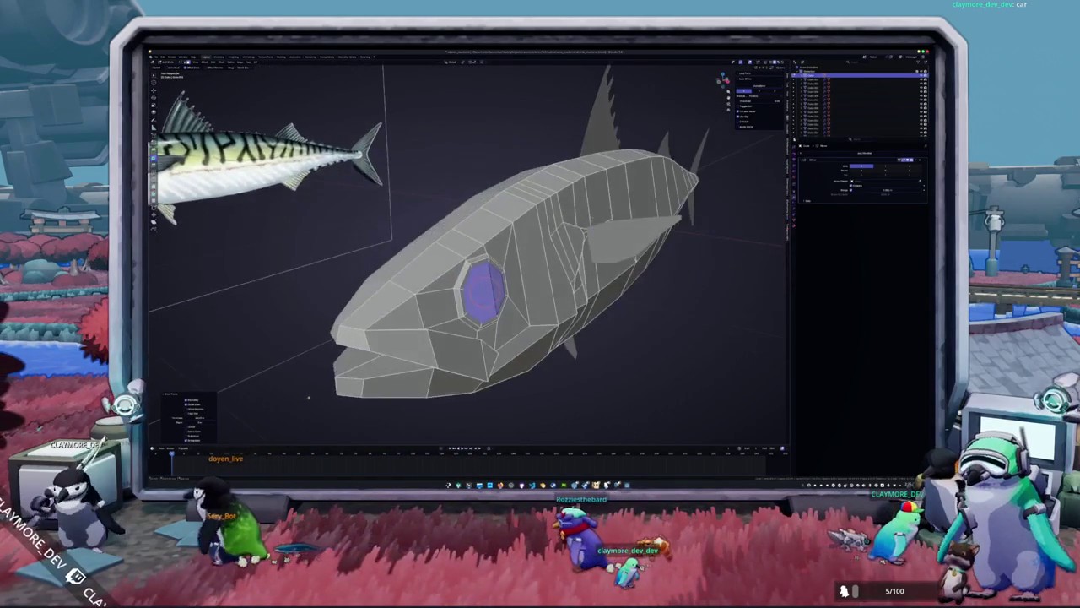
{"action": "key", "text": "e"}
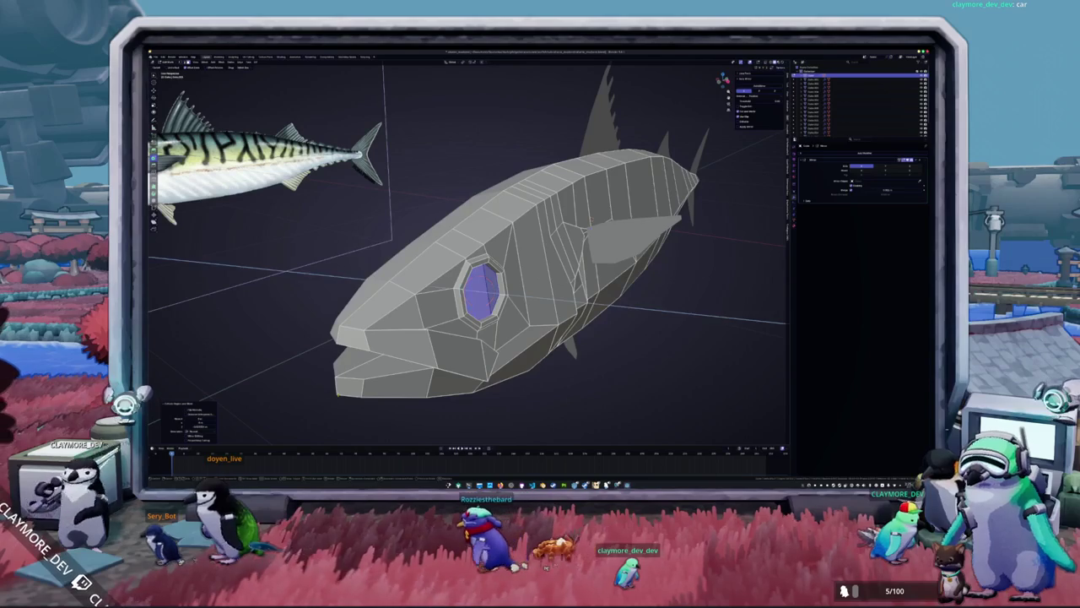
{"action": "key", "text": "Return"}
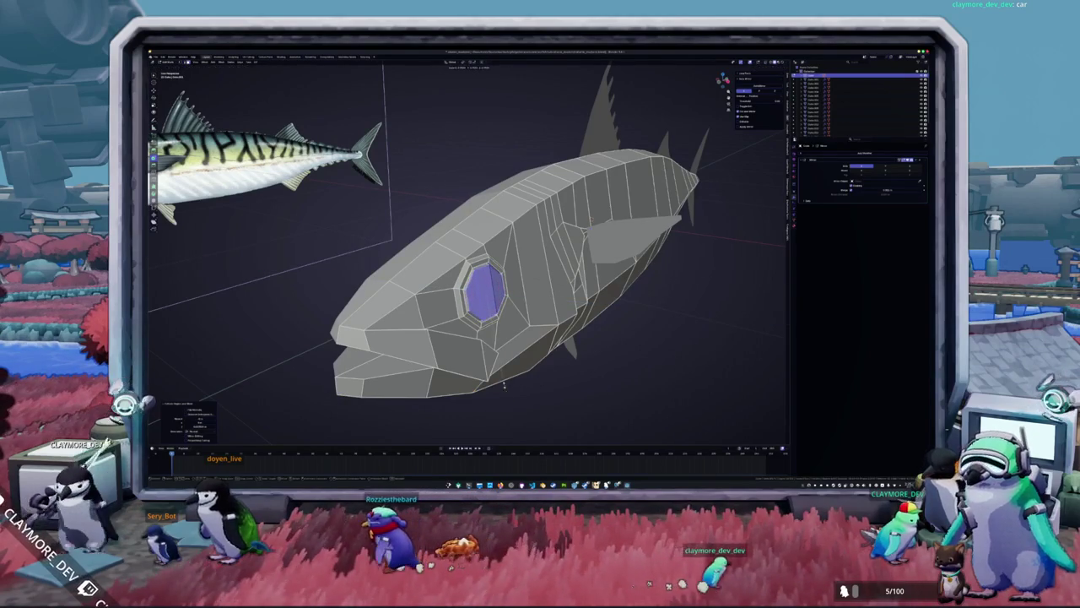
{"action": "key", "text": "KP_3"}
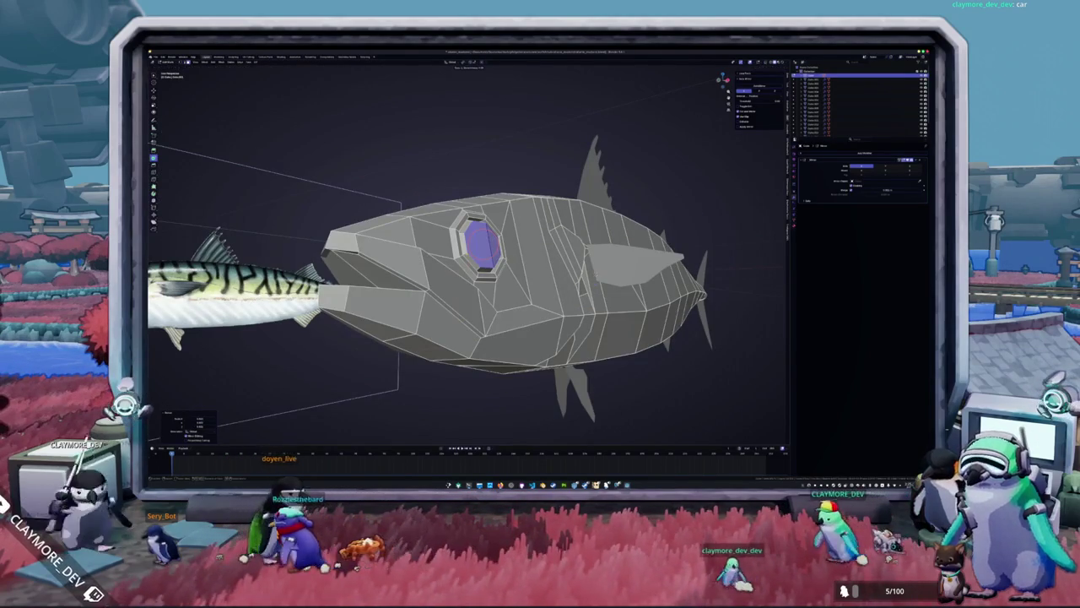
{"action": "scroll", "coordinate": [485, 265], "scroll_direction": "up", "scroll_amount": 3}
{"action": "scroll", "coordinate": [486, 264], "scroll_direction": "up", "scroll_amount": 3}
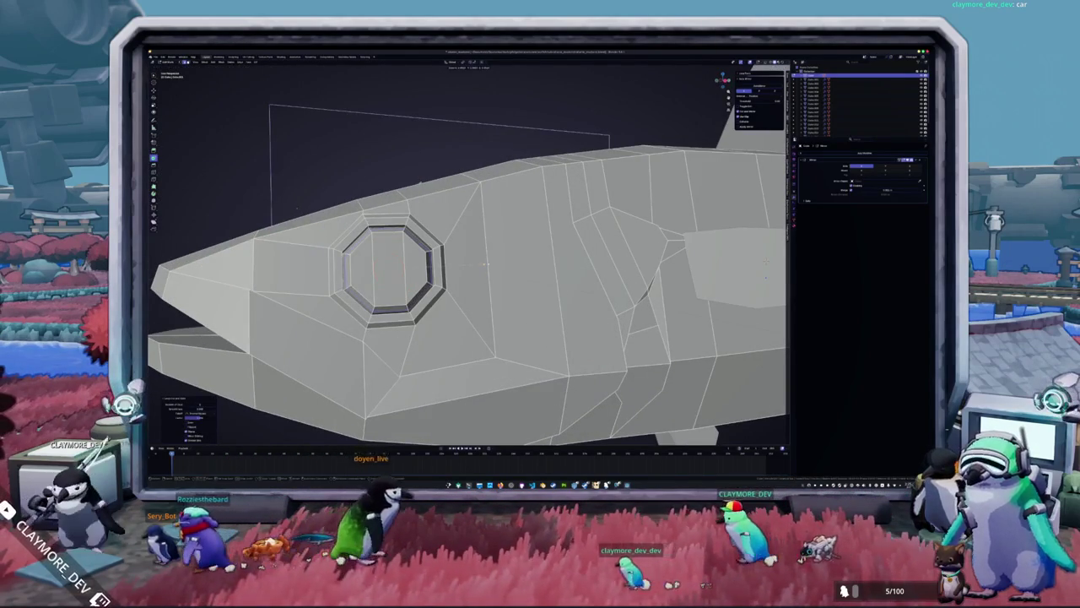
Leave Edit Mode and apply smooth shading to the fish from its context menu.
{"action": "left_click", "coordinate": [397, 269]}
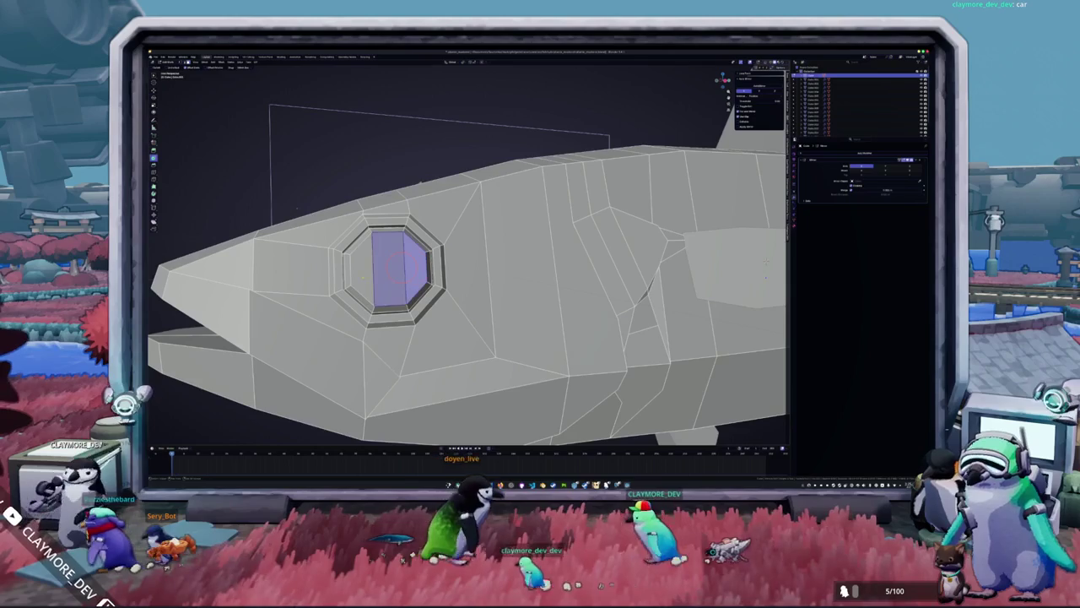
{"action": "key", "text": "Tab"}
{"action": "right_click", "coordinate": [447, 269]}
{"action": "left_click", "coordinate": [445, 274]}
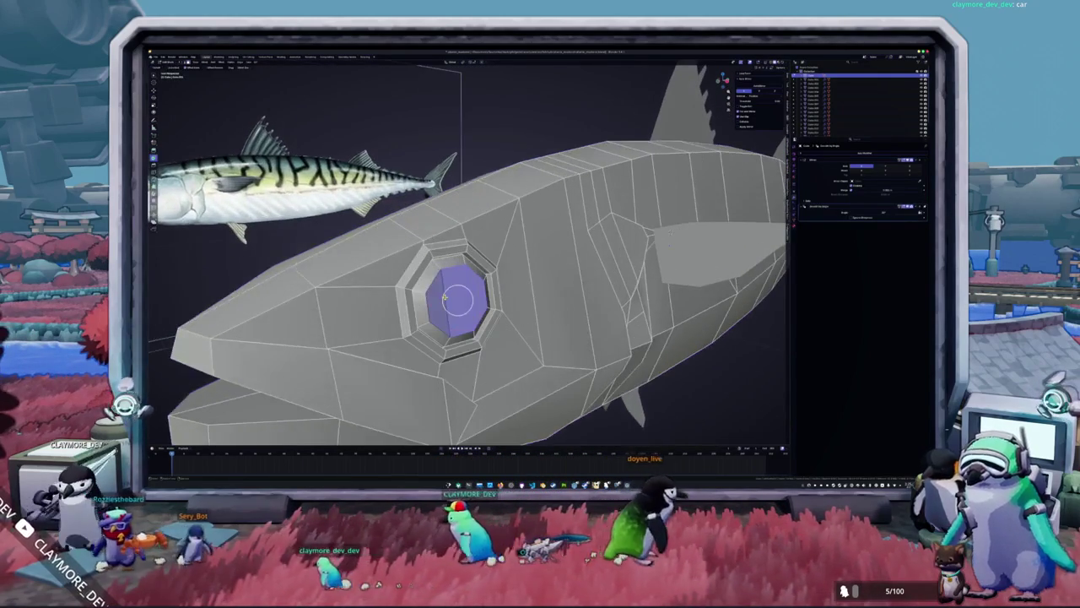
{"action": "scroll", "coordinate": [466, 302], "scroll_direction": "down", "scroll_amount": 3}
{"action": "mouse_move", "coordinate": [465, 303]}
{"action": "middle_mouse_down"}
{"action": "mouse_move", "coordinate": [498, 334]}
{"action": "mouse_move", "coordinate": [508, 319]}
{"action": "mouse_move", "coordinate": [443, 296]}
{"action": "mouse_move", "coordinate": [364, 302]}
{"action": "mouse_move", "coordinate": [396, 253]}
{"action": "middle_mouse_up"}
{"action": "key", "text": "Tab"}
{"action": "scroll", "coordinate": [438, 293], "scroll_direction": "up", "scroll_amount": 2}
{"action": "right_click", "coordinate": [364, 302]}
Clear the eye selection and mark a seam on the mouth edges via the context menu.
{"action": "key", "text": "Tab"}
{"action": "scroll", "coordinate": [422, 253], "scroll_direction": "up", "scroll_amount": 2}
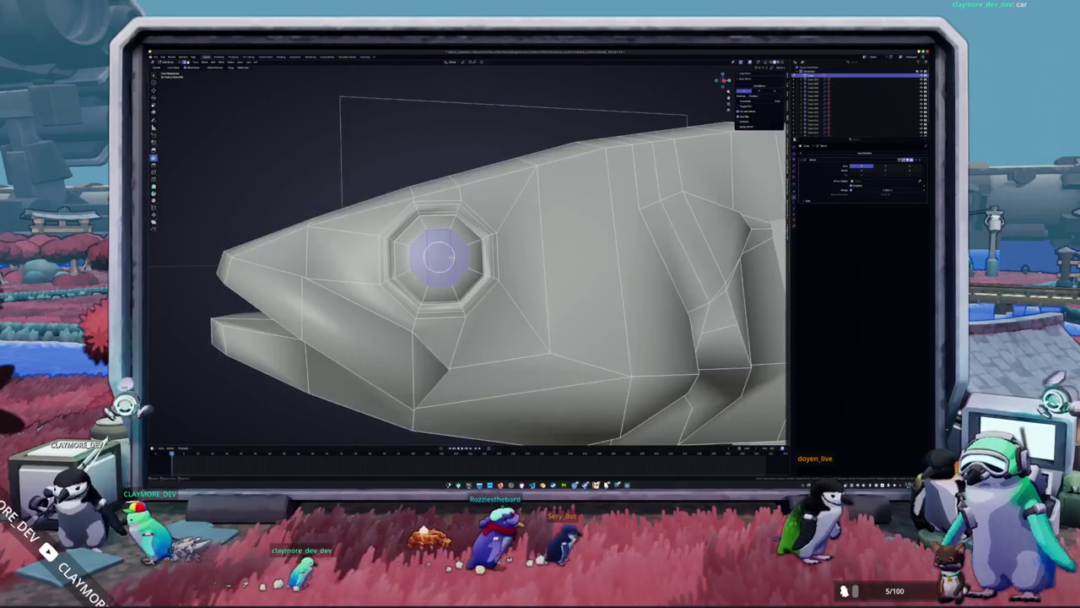
{"action": "key", "text": "alt+a"}
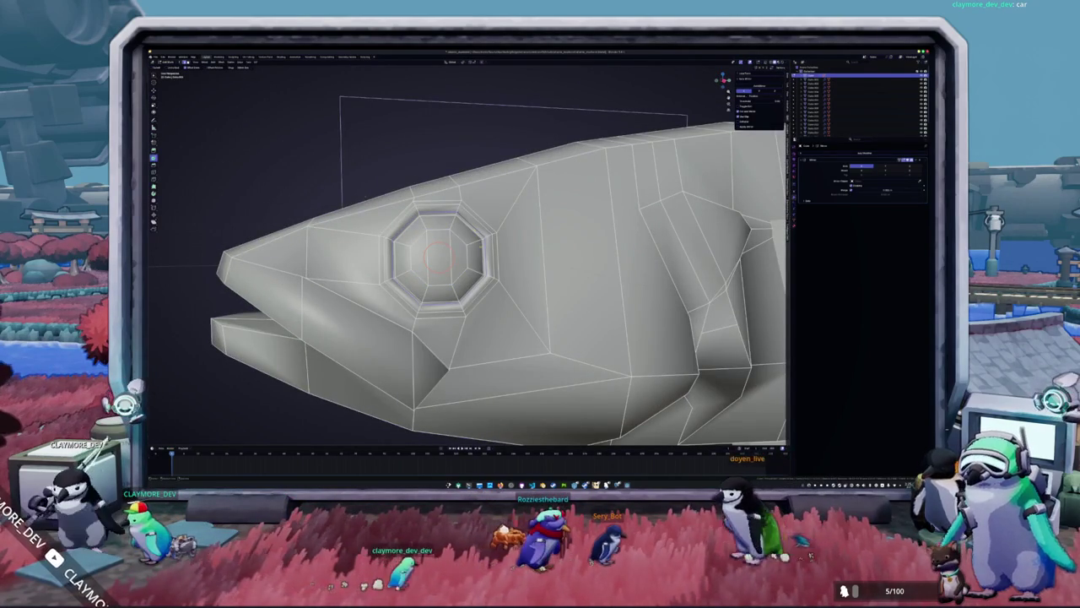
{"action": "middle_click_drag", "start_coordinate": [473, 253], "coordinate": [455, 253]}
{"action": "right_click", "coordinate": [455, 253]}
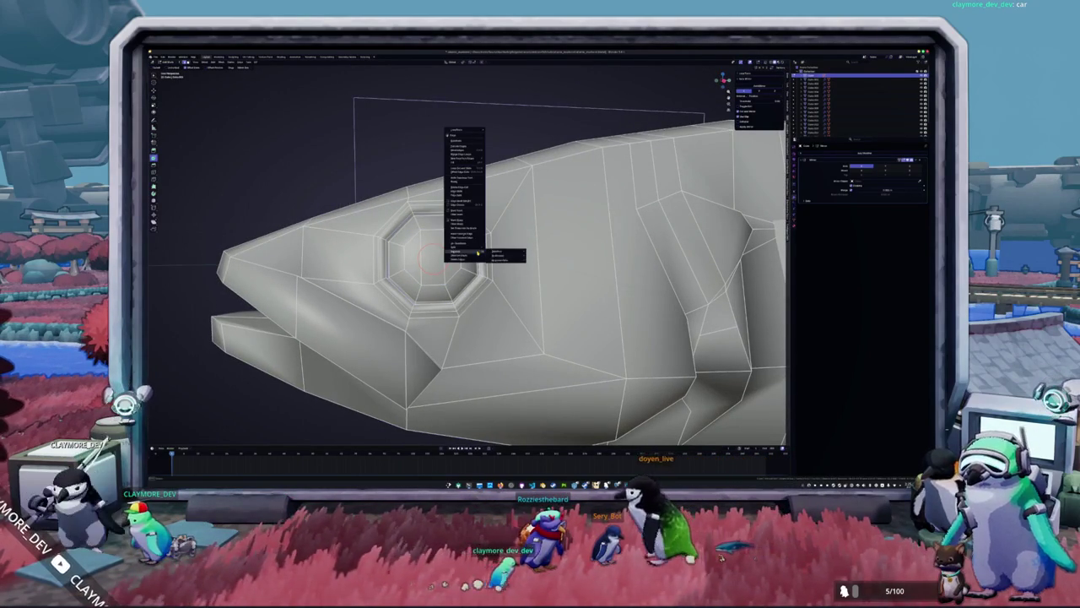
{"action": "left_click", "coordinate": [471, 228]}
{"action": "scroll", "coordinate": [472, 253], "scroll_direction": "down", "scroll_amount": 2}
{"action": "mouse_move", "coordinate": [473, 254]}
{"action": "middle_mouse_down"}
{"action": "mouse_move", "coordinate": [523, 253]}
{"action": "mouse_move", "coordinate": [506, 278]}
{"action": "mouse_move", "coordinate": [540, 254]}
{"action": "middle_mouse_up"}
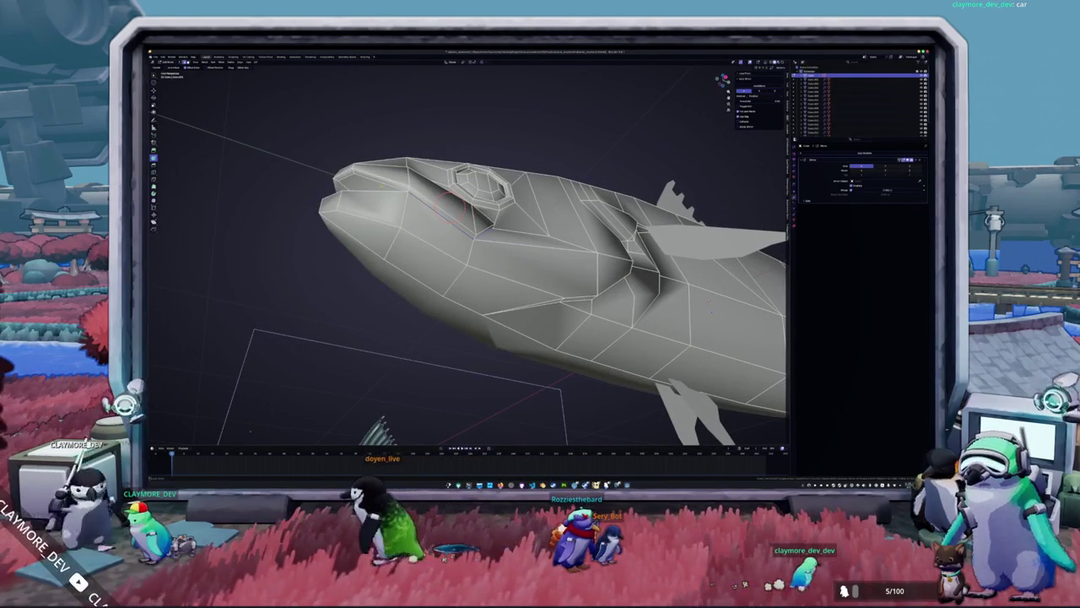
Mark the remaining head edges as seams, then return to Object Mode.
{"action": "mouse_move", "coordinate": [540, 253]}
{"action": "middle_mouse_down"}
{"action": "mouse_move", "coordinate": [608, 270]}
{"action": "mouse_move", "coordinate": [540, 253]}
{"action": "middle_mouse_up"}
{"action": "scroll", "coordinate": [506, 253], "scroll_direction": "up", "scroll_amount": 3}
{"action": "right_click", "coordinate": [462, 266]}
{"action": "mouse_move", "coordinate": [462, 266]}
{"action": "middle_mouse_down"}
{"action": "mouse_move", "coordinate": [343, 287]}
{"action": "mouse_move", "coordinate": [355, 211]}
{"action": "middle_mouse_up"}
{"action": "right_click", "coordinate": [354, 211]}
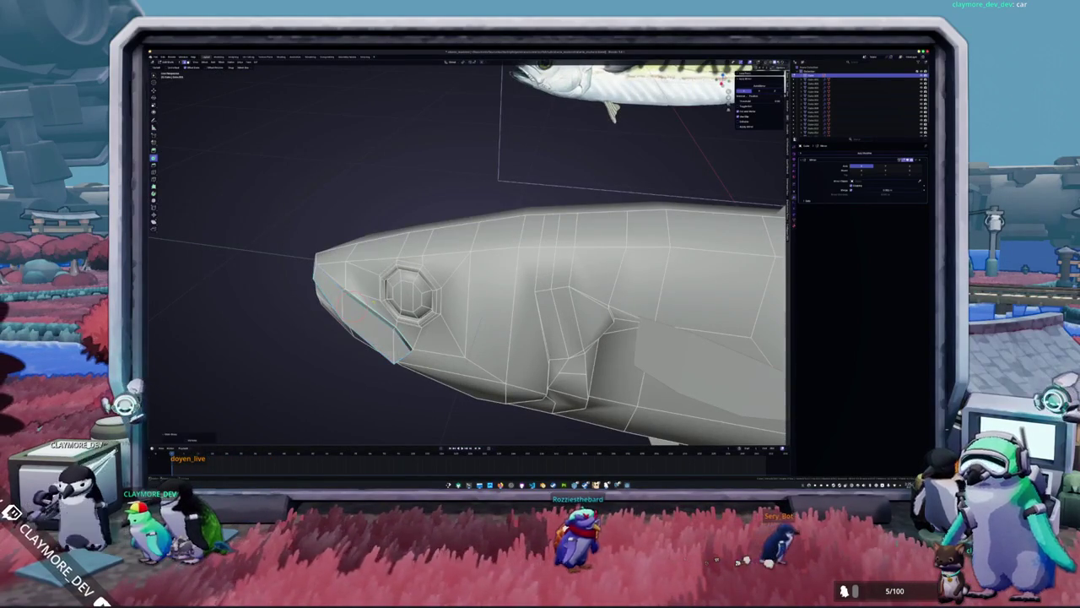
{"action": "scroll", "coordinate": [336, 278], "scroll_direction": "down", "scroll_amount": 2}
{"action": "middle_click_drag", "start_coordinate": [336, 279], "coordinate": [439, 292]}
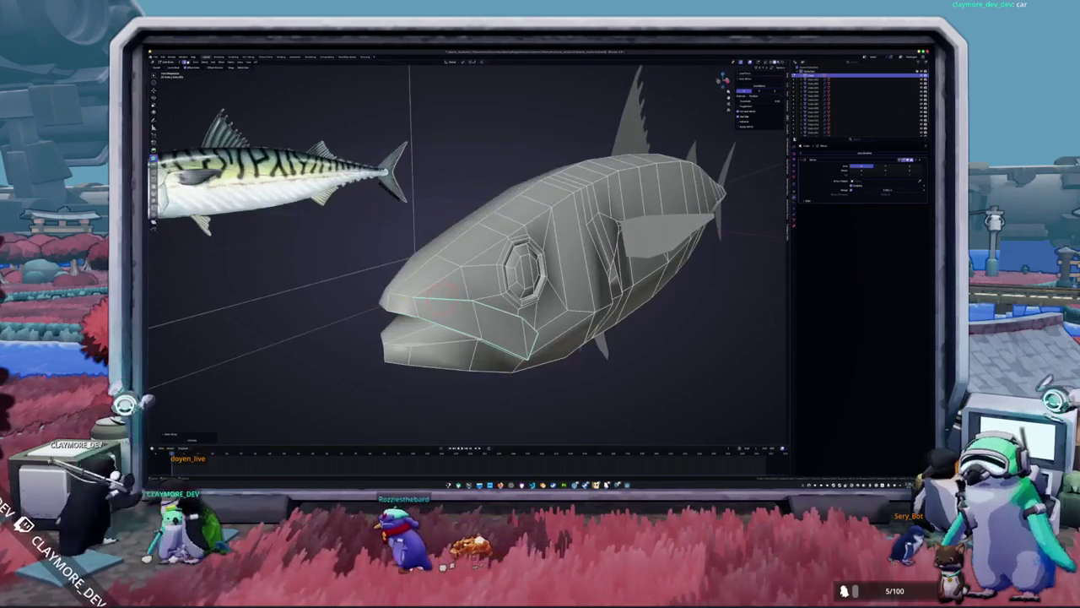
{"action": "right_click", "coordinate": [375, 215]}
{"action": "key", "text": "Tab"}
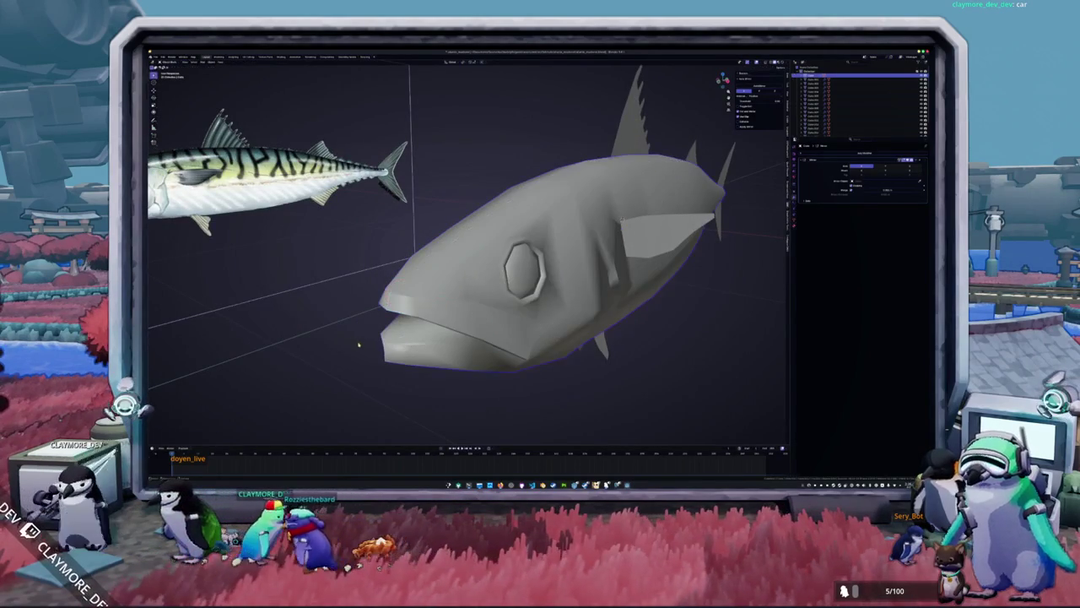
In Edit Mode, select the gill edges behind the fish's eye.
{"action": "key", "text": "Tab"}
{"action": "middle_click_drag", "start_coordinate": [364, 342], "coordinate": [401, 334]}
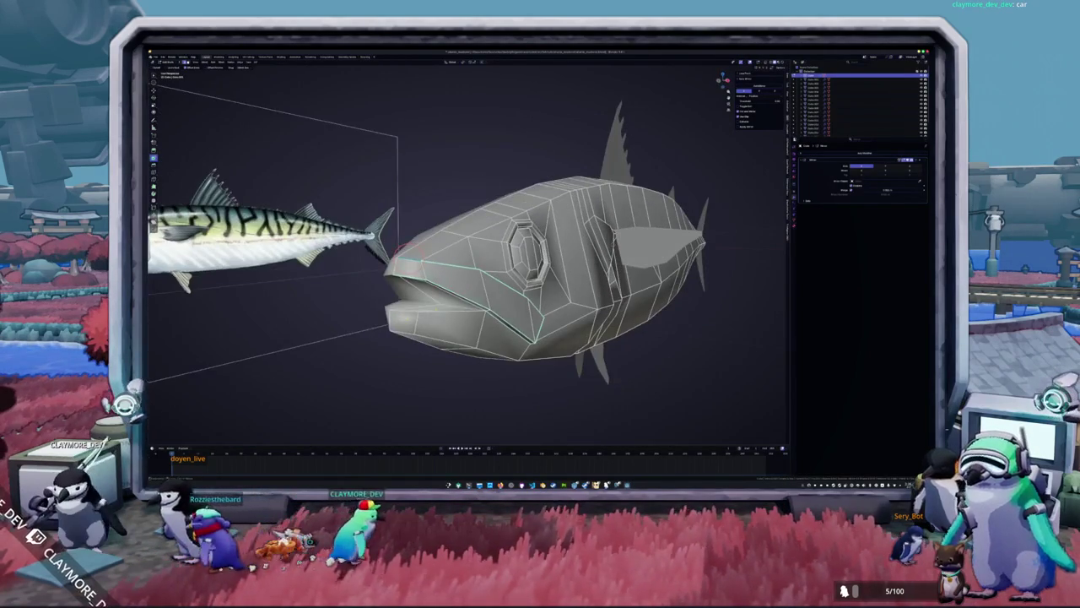
{"action": "right_click", "coordinate": [426, 215]}
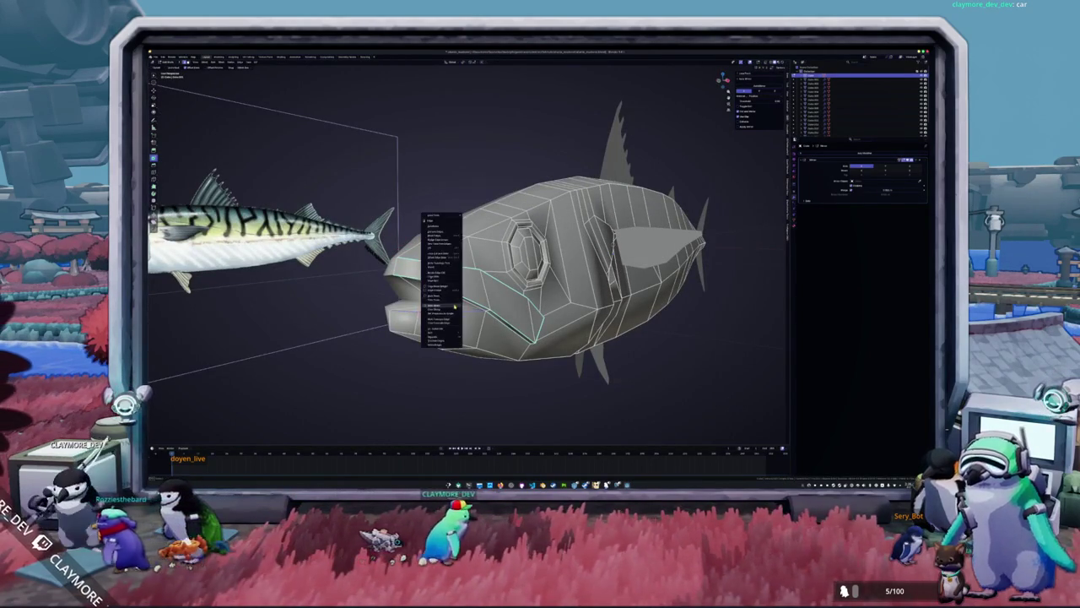
{"action": "mouse_move", "coordinate": [437, 310]}
{"action": "middle_mouse_down"}
{"action": "mouse_move", "coordinate": [453, 292]}
{"action": "mouse_move", "coordinate": [358, 294]}
{"action": "middle_mouse_up"}
{"action": "left_click", "coordinate": [422, 277]}
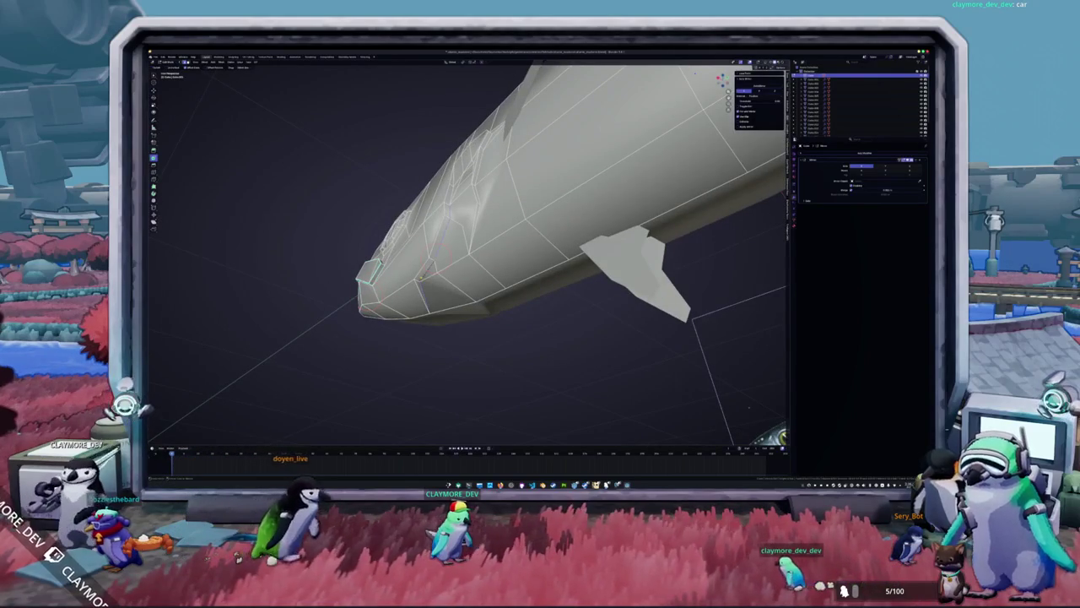
{"action": "mouse_move", "coordinate": [422, 276]}
{"action": "middle_mouse_down"}
{"action": "mouse_move", "coordinate": [453, 349]}
{"action": "mouse_move", "coordinate": [444, 326]}
{"action": "middle_mouse_up"}
{"action": "mouse_move", "coordinate": [718, 387]}
{"action": "middle_mouse_down"}
{"action": "mouse_move", "coordinate": [699, 171]}
{"action": "mouse_move", "coordinate": [687, 156]}
{"action": "middle_mouse_up"}
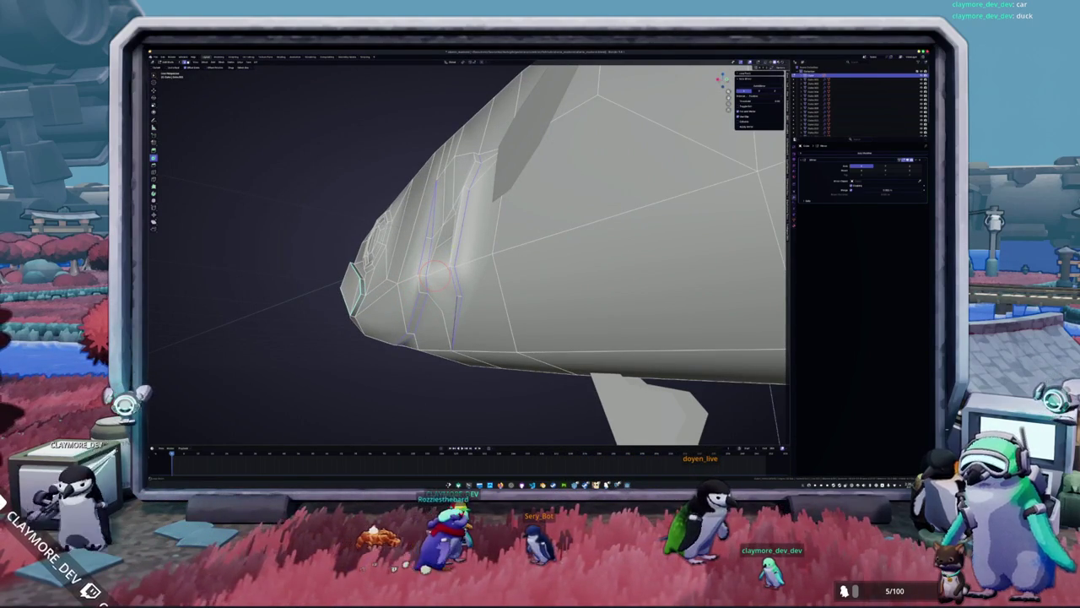
{"action": "mouse_move", "coordinate": [688, 156]}
{"action": "middle_mouse_down"}
{"action": "mouse_move", "coordinate": [624, 219]}
{"action": "mouse_move", "coordinate": [583, 198]}
{"action": "mouse_move", "coordinate": [549, 232]}
{"action": "middle_mouse_up"}
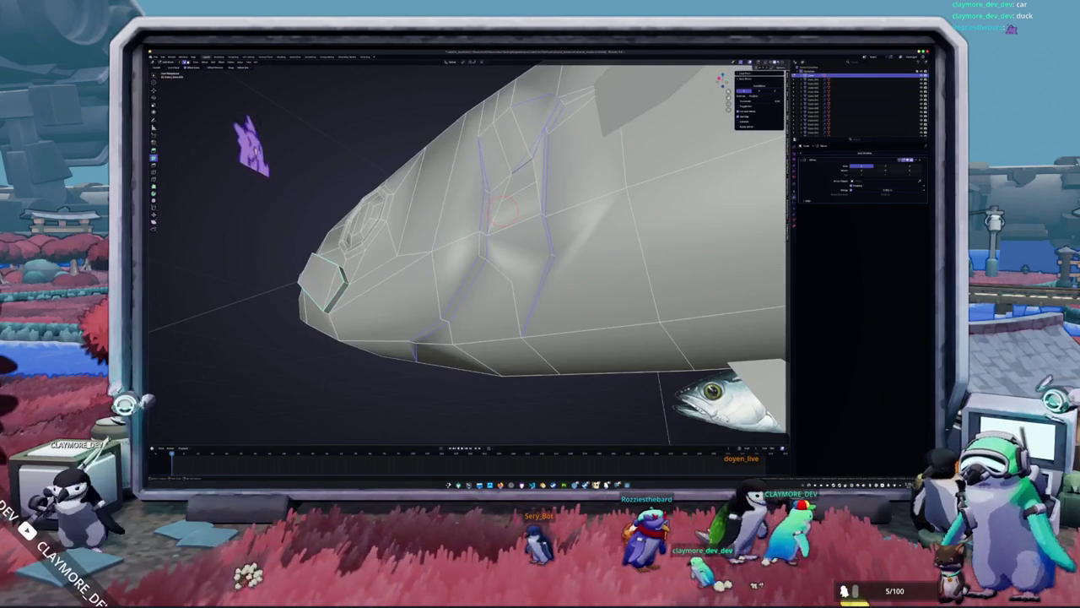
Mark the gill edges as a seam and inspect the result in Object Mode.
{"action": "right_click", "coordinate": [479, 248]}
{"action": "left_click", "coordinate": [480, 248]}
{"action": "key", "text": "Tab"}
{"action": "middle_click_drag", "start_coordinate": [480, 248], "coordinate": [531, 228]}
{"action": "mouse_move", "coordinate": [648, 247]}
{"action": "middle_mouse_down"}
{"action": "mouse_move", "coordinate": [673, 262]}
{"action": "mouse_move", "coordinate": [608, 228]}
{"action": "mouse_move", "coordinate": [557, 240]}
{"action": "middle_mouse_up"}
{"action": "key", "text": "Tab"}
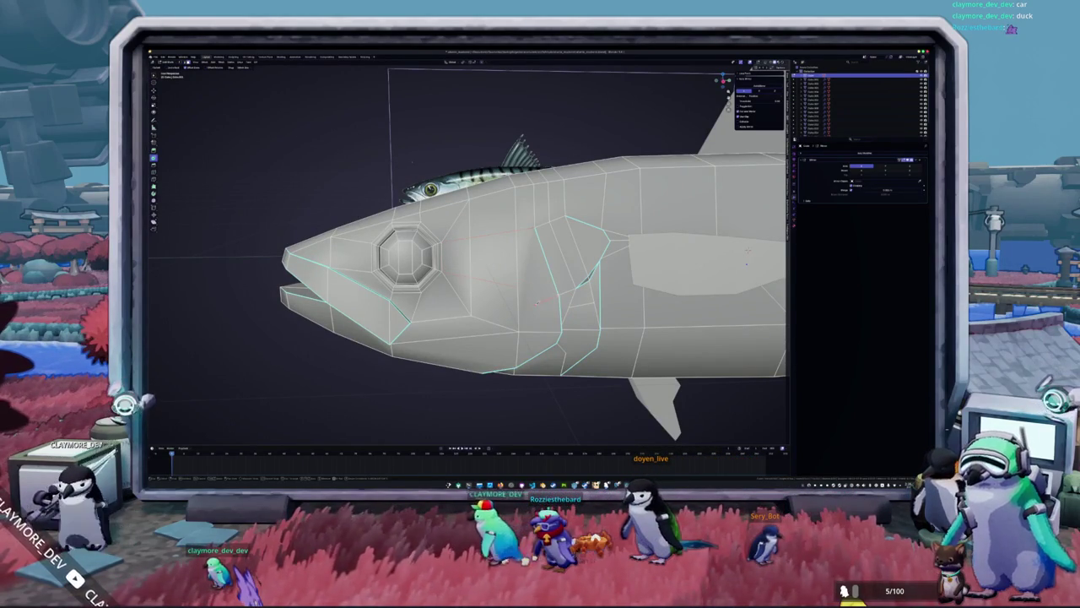
View the fish from below and turn on X-ray to reveal the hidden jaw edges.
{"action": "middle_click_drag", "start_coordinate": [747, 250], "coordinate": [677, 306]}
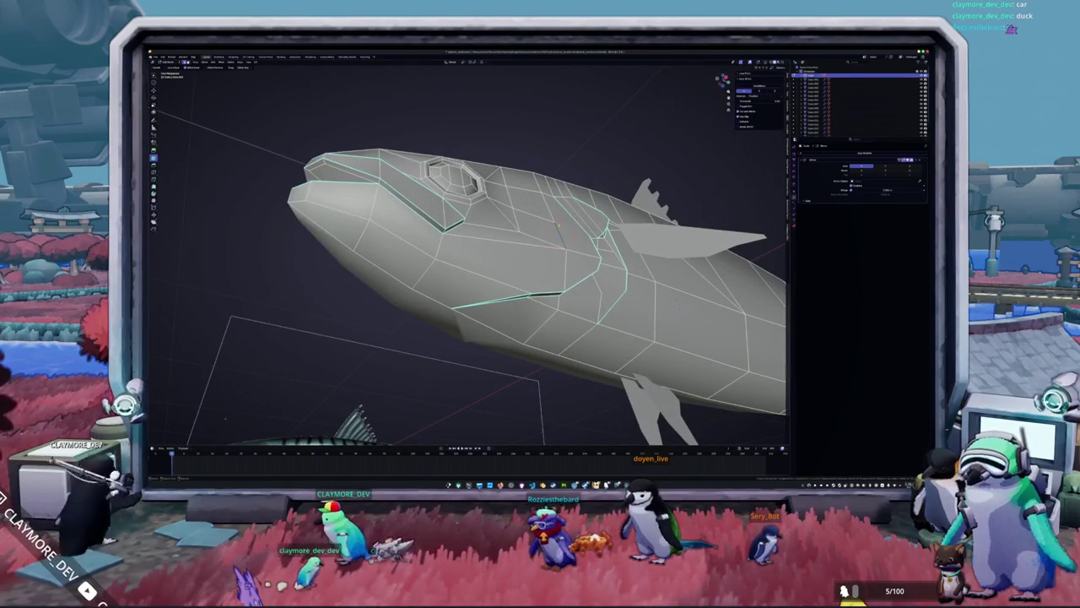
{"action": "scroll", "coordinate": [555, 222], "scroll_direction": "up", "scroll_amount": 2}
{"action": "scroll", "coordinate": [561, 245], "scroll_direction": "up", "scroll_amount": 5}
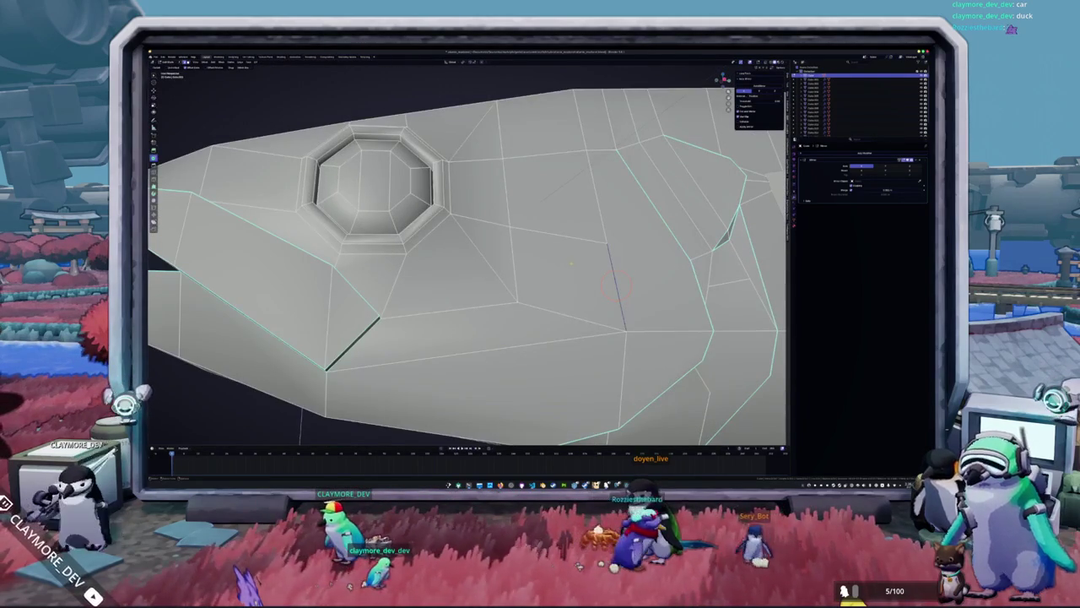
{"action": "key", "text": "alt+z"}
{"action": "mouse_move", "coordinate": [591, 253]}
{"action": "middle_mouse_down"}
{"action": "mouse_move", "coordinate": [557, 270]}
{"action": "mouse_move", "coordinate": [540, 254]}
{"action": "mouse_move", "coordinate": [590, 241]}
{"action": "middle_mouse_up"}
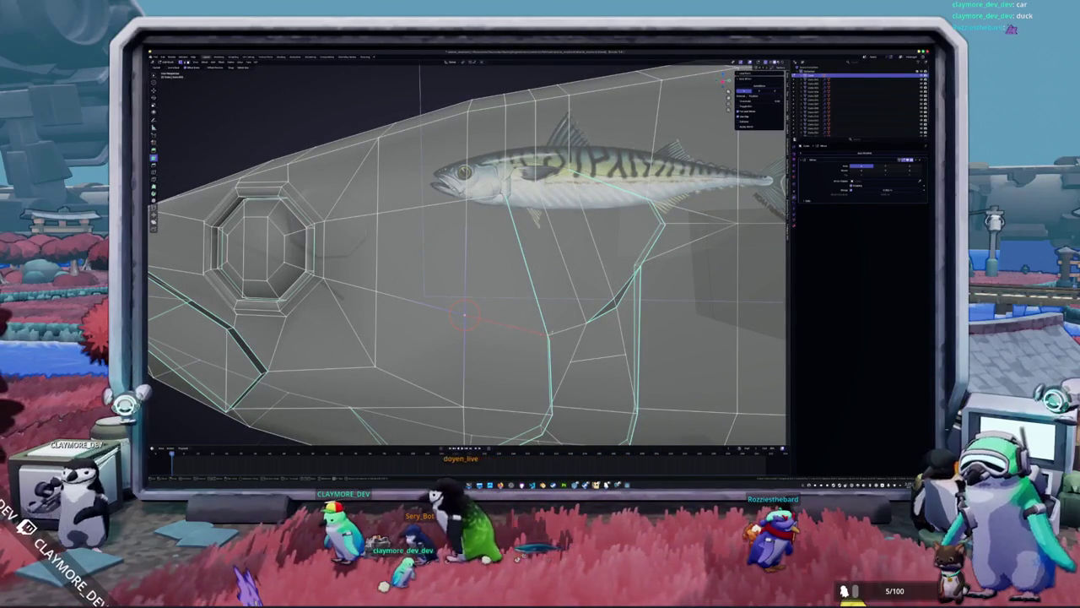
{"action": "middle_click_drag", "start_coordinate": [522, 333], "coordinate": [498, 319]}
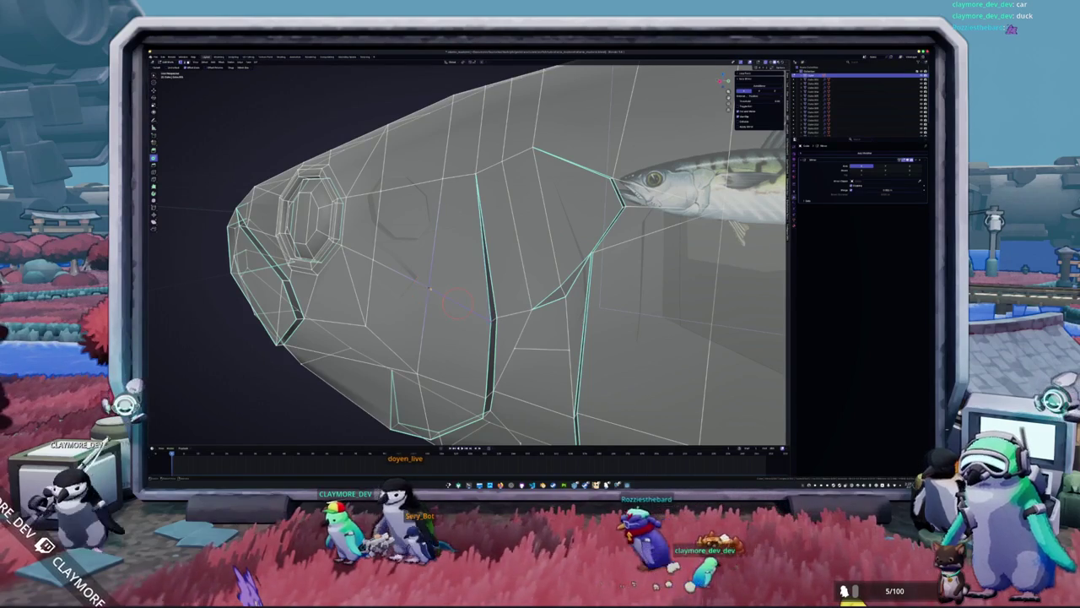
{"action": "scroll", "coordinate": [429, 287], "scroll_direction": "down", "scroll_amount": 2}
Check the head from the side and top in both object and edit mode.
{"action": "key", "text": "Tab"}
{"action": "mouse_move", "coordinate": [429, 286]}
{"action": "middle_mouse_down"}
{"action": "mouse_move", "coordinate": [467, 302]}
{"action": "mouse_move", "coordinate": [523, 279]}
{"action": "middle_mouse_up"}
{"action": "key", "text": "Tab"}
{"action": "scroll", "coordinate": [545, 268], "scroll_direction": "up", "scroll_amount": 2}
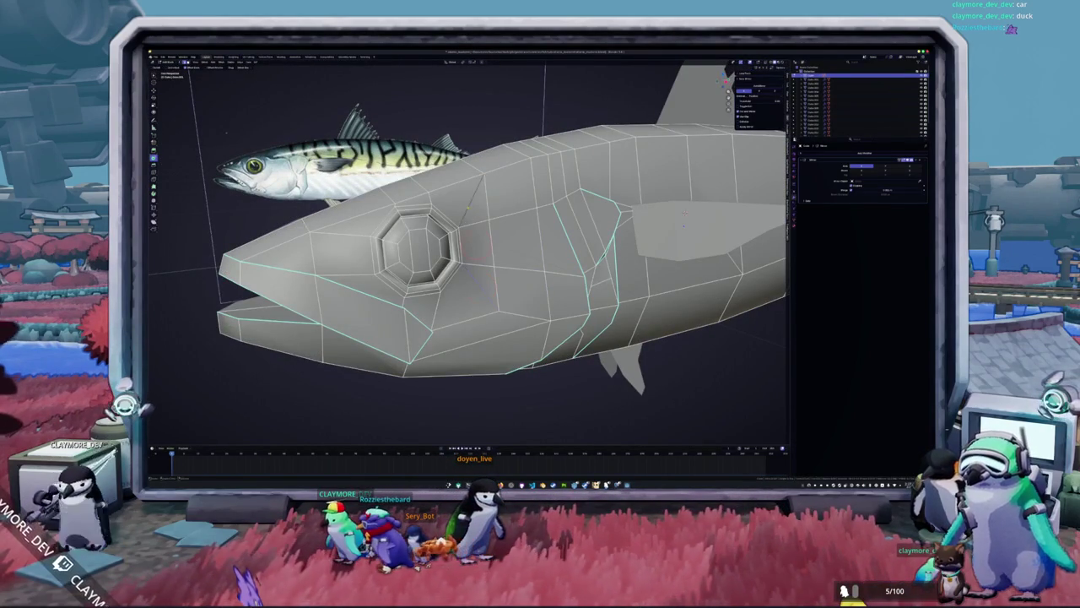
{"action": "middle_click_drag", "start_coordinate": [467, 206], "coordinate": [458, 253]}
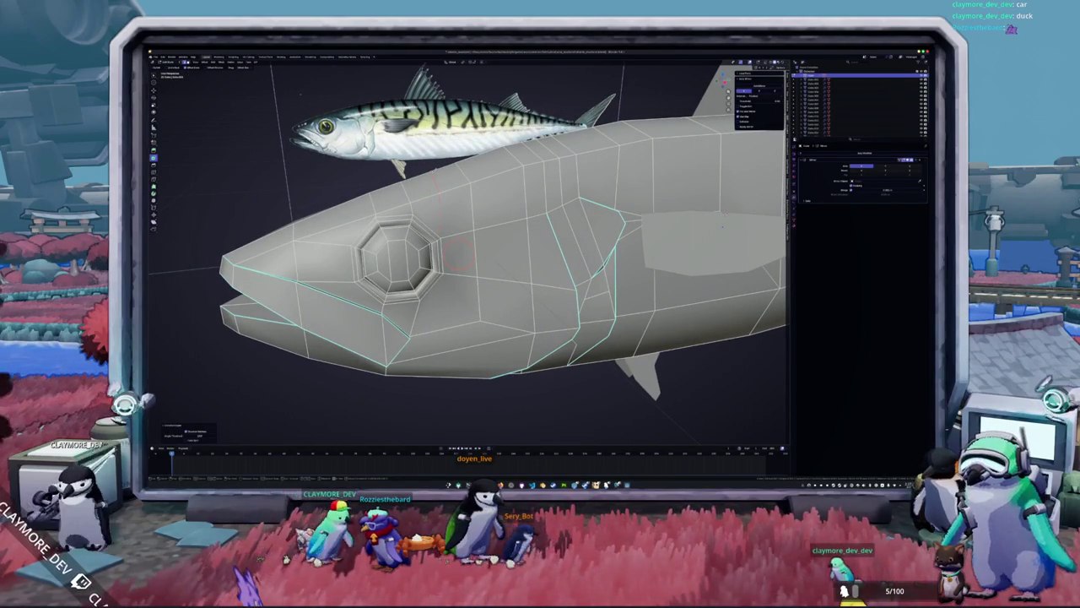
{"action": "middle_click_drag", "start_coordinate": [452, 207], "coordinate": [449, 207]}
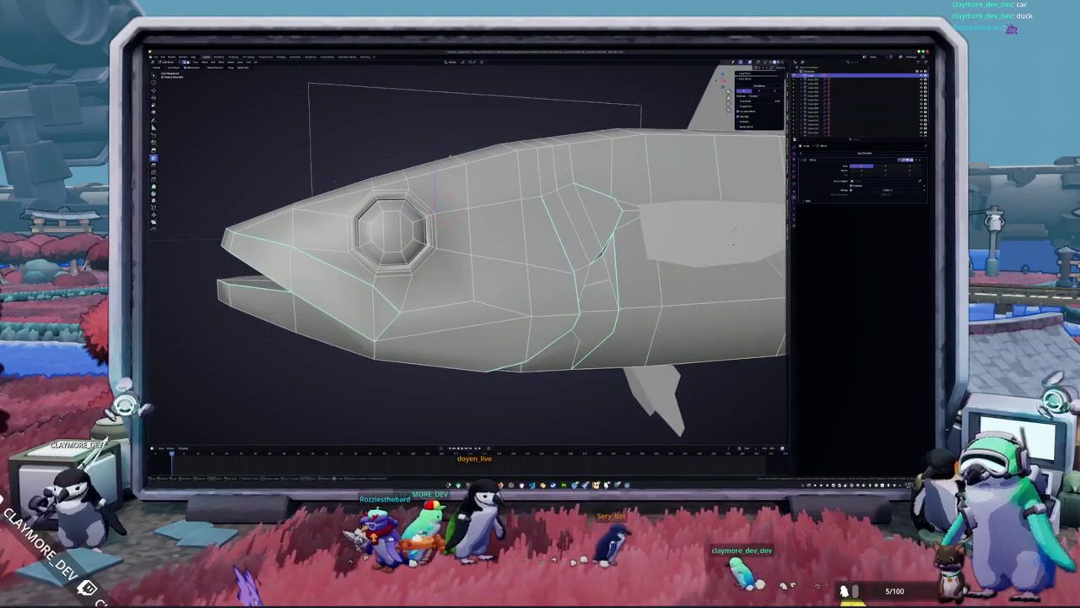
{"action": "middle_click_drag", "start_coordinate": [442, 303], "coordinate": [430, 253]}
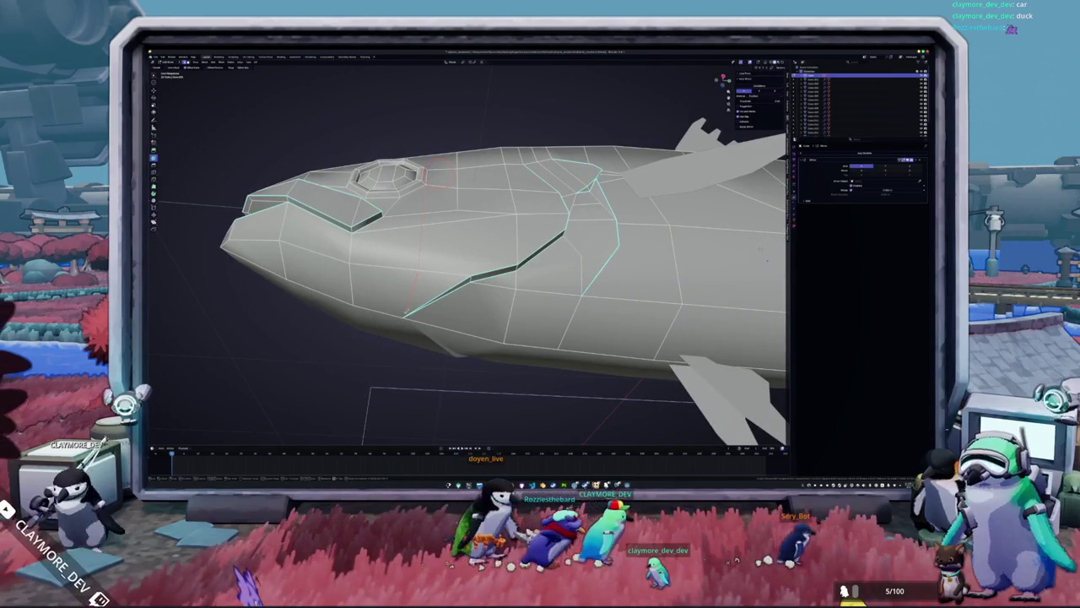
{"action": "mouse_move", "coordinate": [422, 272]}
{"action": "middle_mouse_down"}
{"action": "mouse_move", "coordinate": [420, 290]}
{"action": "mouse_move", "coordinate": [487, 254]}
{"action": "mouse_move", "coordinate": [439, 219]}
{"action": "mouse_move", "coordinate": [402, 165]}
{"action": "mouse_move", "coordinate": [493, 255]}
{"action": "mouse_move", "coordinate": [523, 211]}
{"action": "mouse_move", "coordinate": [540, 254]}
{"action": "middle_mouse_up"}
{"action": "key", "text": "Tab"}
{"action": "key", "text": "Tab"}
{"action": "scroll", "coordinate": [465, 253], "scroll_direction": "up", "scroll_amount": 3}
Shift the selected part of the head mesh along the X axis.
{"action": "key", "text": "g"}
{"action": "key", "text": "x"}
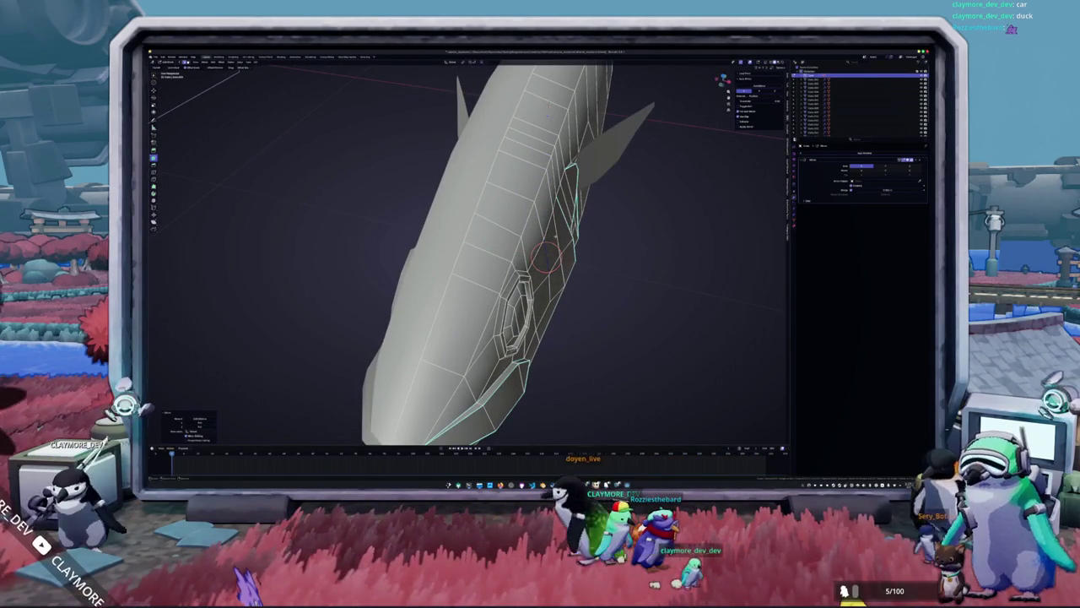
{"action": "left_click", "coordinate": [547, 256]}
{"action": "mouse_move", "coordinate": [547, 256]}
{"action": "middle_mouse_down"}
{"action": "mouse_move", "coordinate": [556, 251]}
{"action": "mouse_move", "coordinate": [507, 254]}
{"action": "mouse_move", "coordinate": [481, 236]}
{"action": "mouse_move", "coordinate": [456, 254]}
{"action": "mouse_move", "coordinate": [452, 274]}
{"action": "middle_mouse_up"}
{"action": "key", "text": "Tab"}
{"action": "key", "text": "Tab"}
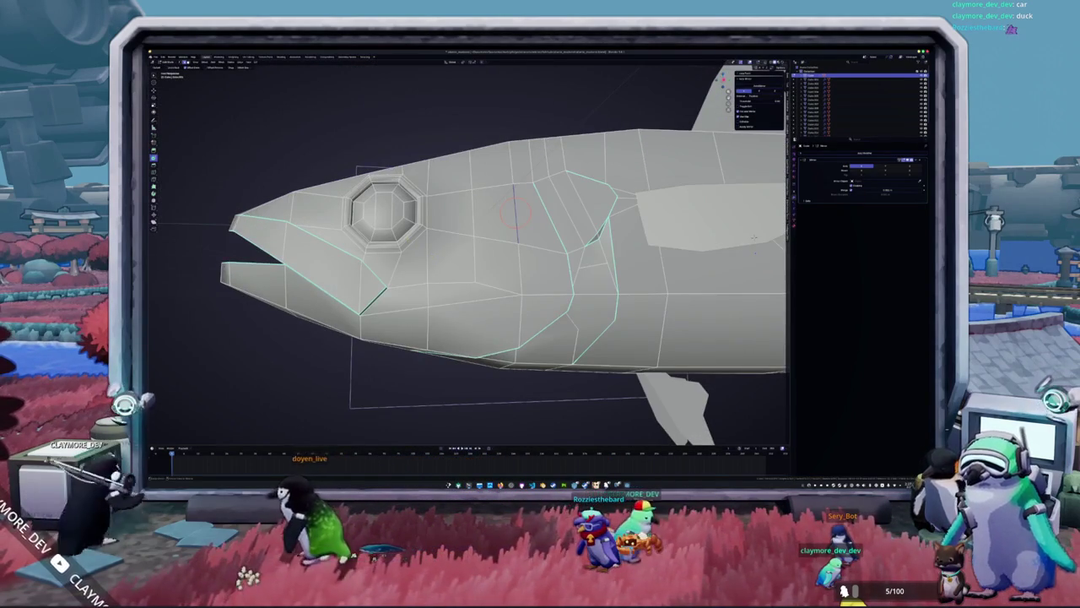
Mark the chosen jaw and gill edges next to the eye as a seam.
{"action": "right_click", "coordinate": [428, 221]}
{"action": "left_click", "coordinate": [428, 221]}
{"action": "key", "text": "Tab"}
{"action": "mouse_move", "coordinate": [428, 221]}
{"action": "middle_mouse_down"}
{"action": "mouse_move", "coordinate": [460, 245]}
{"action": "mouse_move", "coordinate": [447, 252]}
{"action": "middle_mouse_up"}
{"action": "key", "text": "Tab"}
{"action": "key", "text": "Tab"}
Select the separate fin pieces and apply their transforms.
{"action": "scroll", "coordinate": [460, 245], "scroll_direction": "down", "scroll_amount": 3}
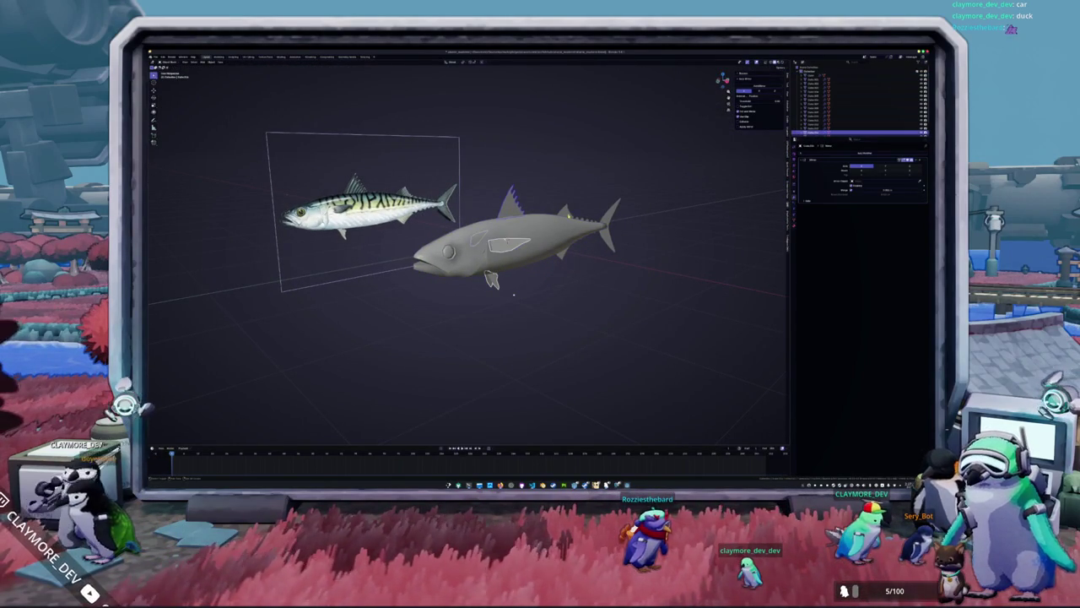
{"action": "left_click", "coordinate": [815, 84]}
{"action": "left_click", "coordinate": [814, 87]}
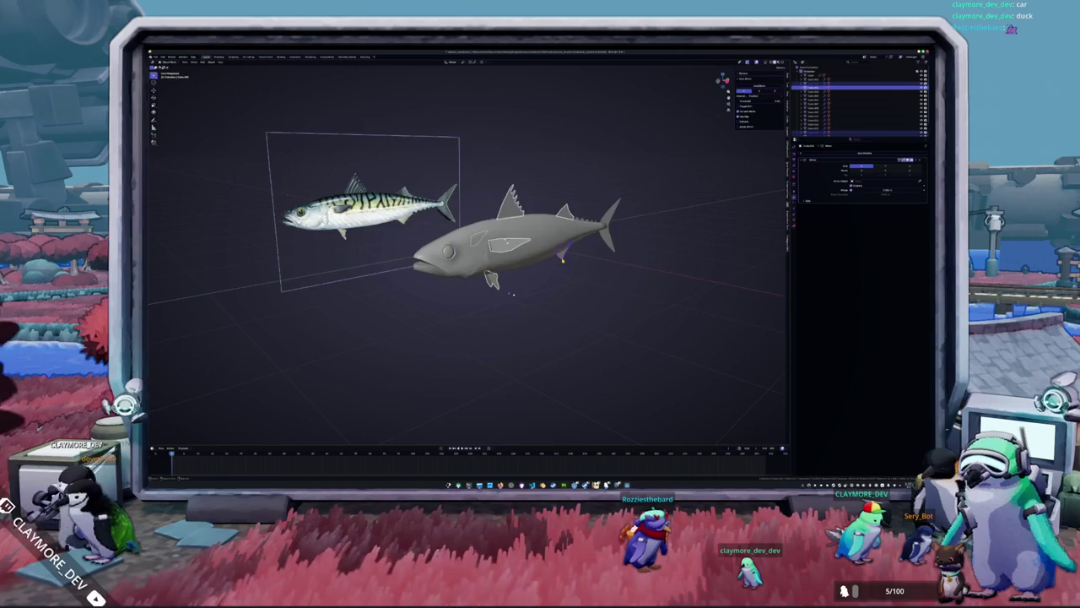
{"action": "key", "text": "KP_1"}
{"action": "scroll", "coordinate": [416, 372], "scroll_direction": "up", "scroll_amount": 2}
{"action": "scroll", "coordinate": [416, 372], "scroll_direction": "up", "scroll_amount": 2}
{"action": "key", "text": "Down"}
{"action": "key", "text": "Down"}
{"action": "key", "text": "Down"}
{"action": "key", "text": "Down"}
{"action": "key", "text": "Down"}
{"action": "key", "text": "Down"}
{"action": "key", "text": "Down"}
{"action": "key", "text": "Down"}
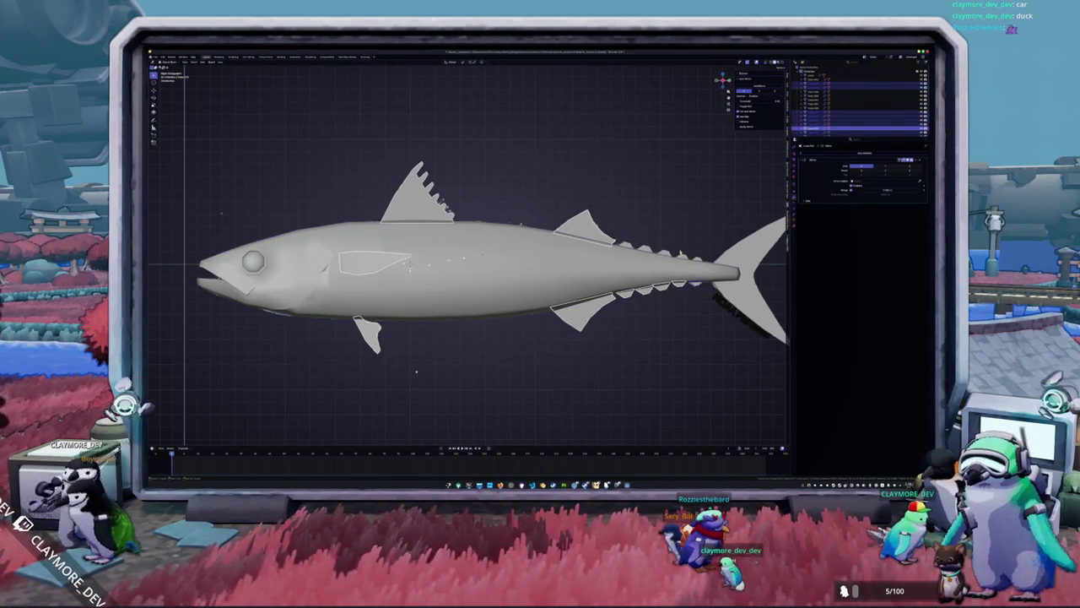
{"action": "key", "text": "Up"}
{"action": "key", "text": "KP_Decimal"}
{"action": "key", "text": "Up"}
{"action": "key", "text": "Down"}
{"action": "key", "text": "Down"}
{"action": "key", "text": "Down"}
{"action": "key", "text": "Down"}
{"action": "key", "text": "Up"}
{"action": "key", "text": "Up"}
{"action": "key", "text": "Up"}
{"action": "key", "text": "Home"}
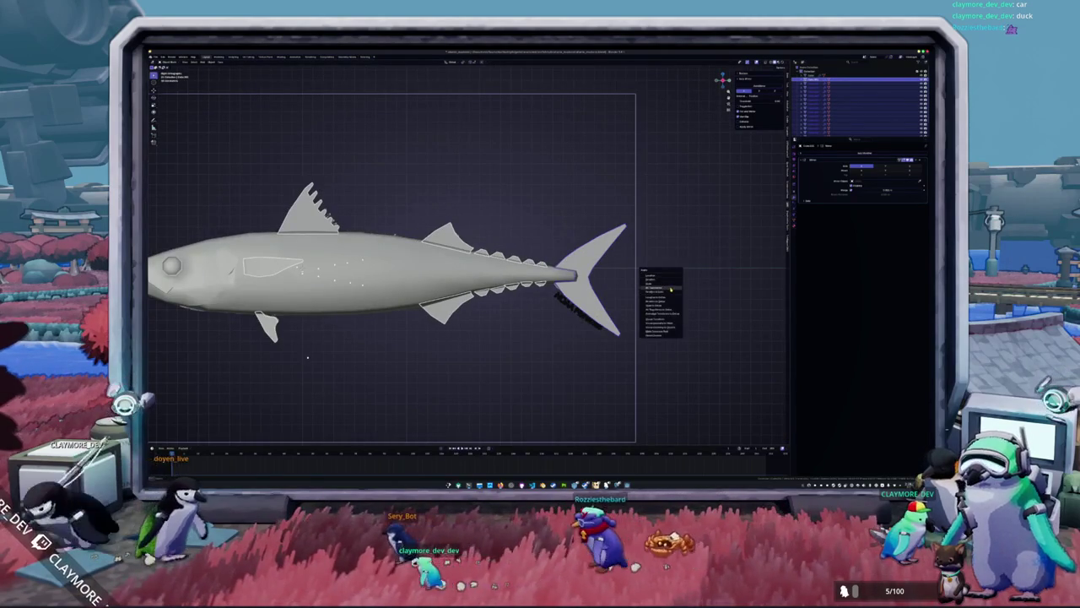
{"action": "middle_click_drag", "start_coordinate": [465, 253], "coordinate": [523, 274]}
{"action": "scroll", "coordinate": [464, 253], "scroll_direction": "up", "scroll_amount": 2}
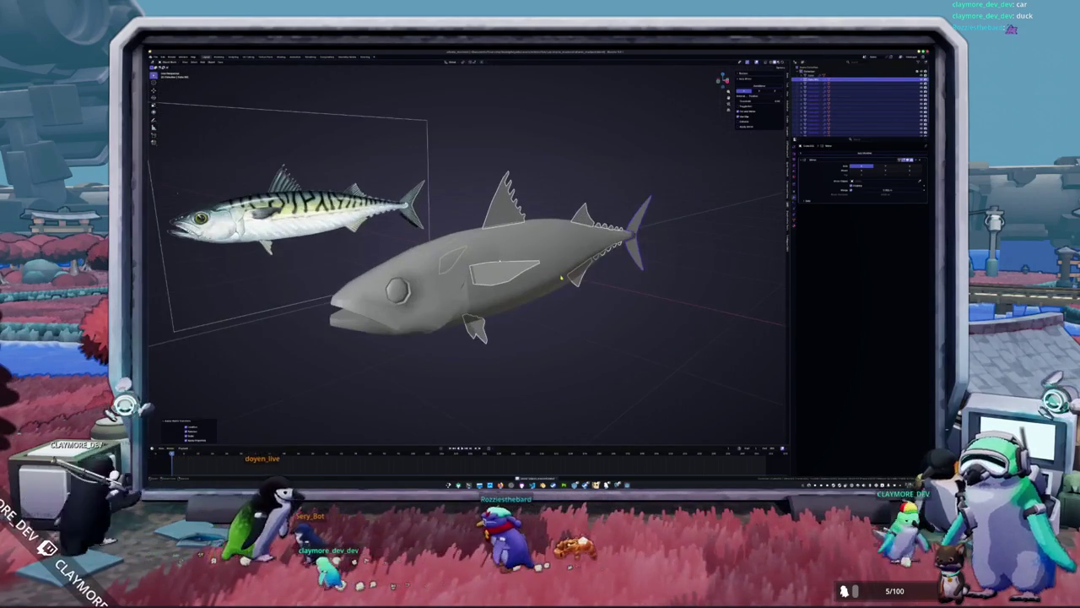
Add a modifier to the fins, raise its value to nearly full, then apply the transforms.
{"action": "key", "text": "shift+a"}
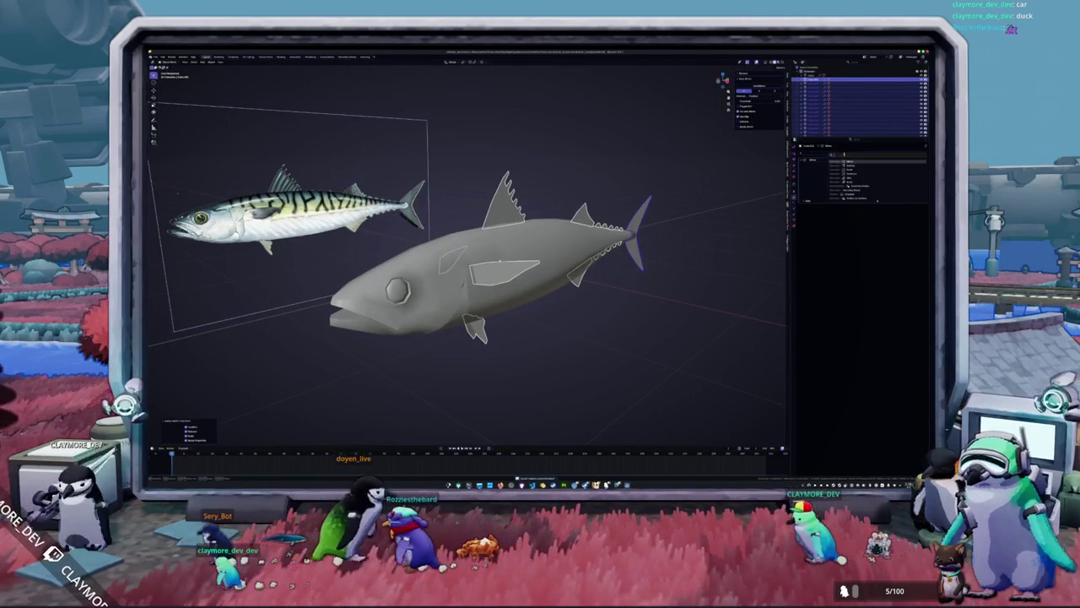
{"action": "left_click", "coordinate": [852, 167]}
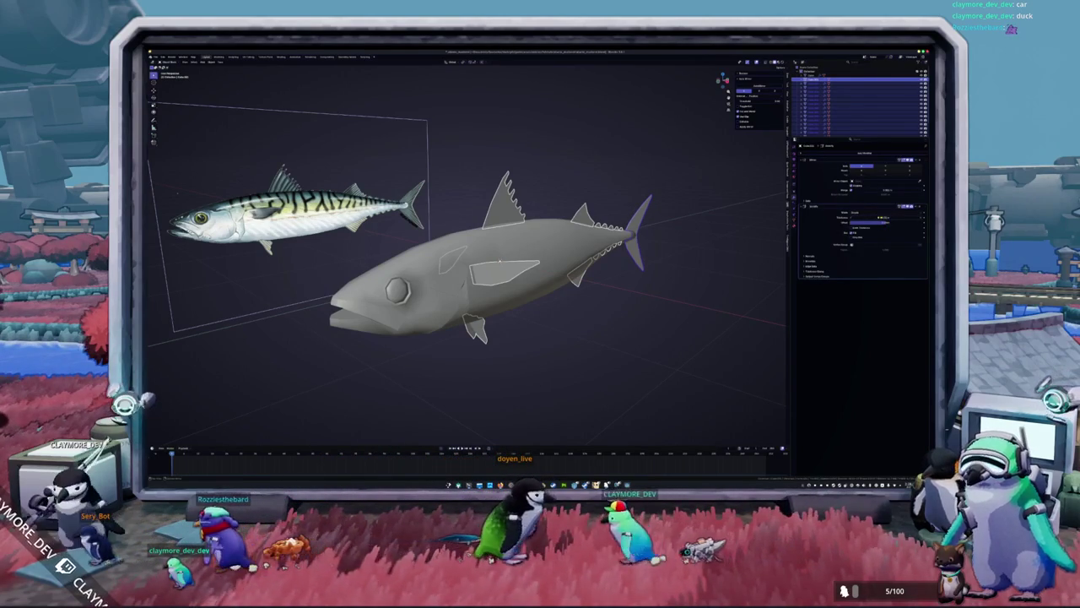
{"action": "key", "text": "KP_7"}
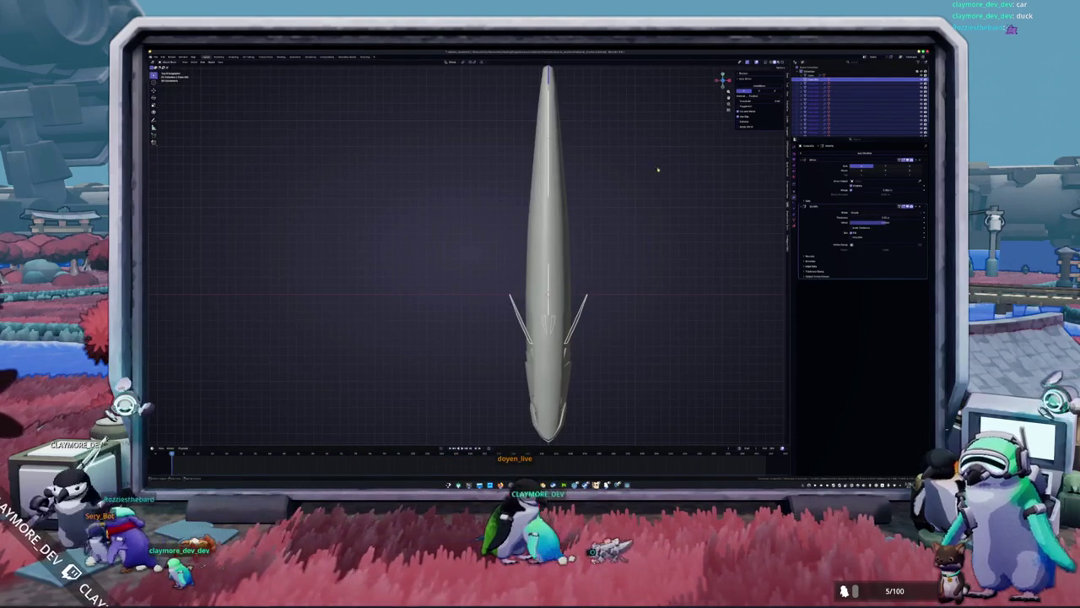
{"action": "key", "text": "KP_Decimal"}
{"action": "mouse_move", "coordinate": [872, 217]}
{"action": "left_mouse_down"}
{"action": "mouse_move", "coordinate": [918, 217]}
{"action": "mouse_move", "coordinate": [873, 217]}
{"action": "left_mouse_up"}
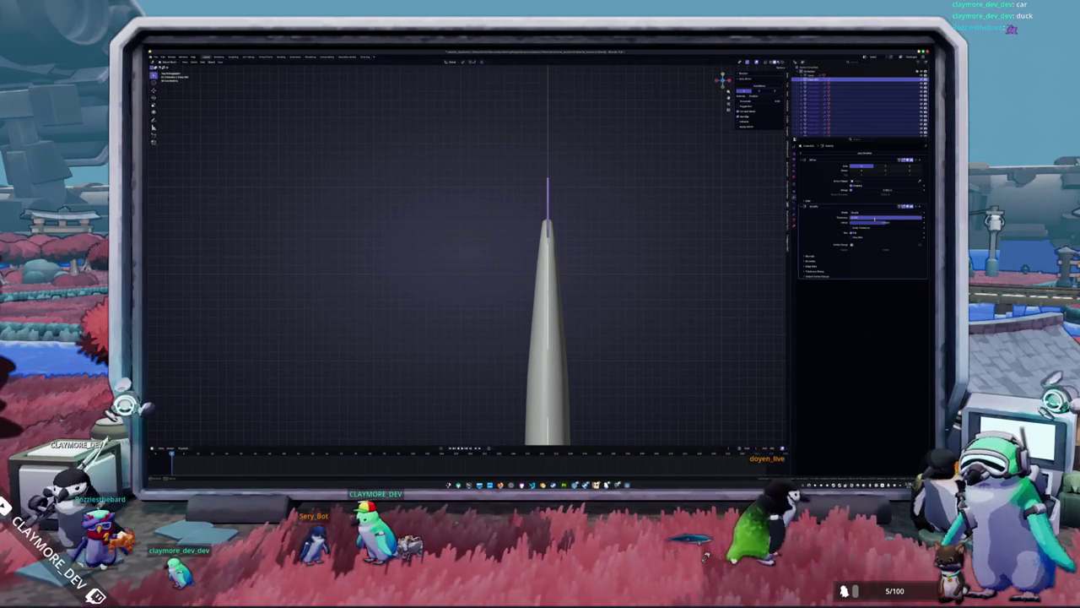
{"action": "left_click_drag", "start_coordinate": [874, 220], "coordinate": [854, 226]}
{"action": "scroll", "coordinate": [549, 321], "scroll_direction": "down", "scroll_amount": 5}
{"action": "key", "text": "ctrl+a"}
{"action": "middle_click_drag", "start_coordinate": [549, 321], "coordinate": [596, 246]}
{"action": "left_click", "coordinate": [588, 272]}
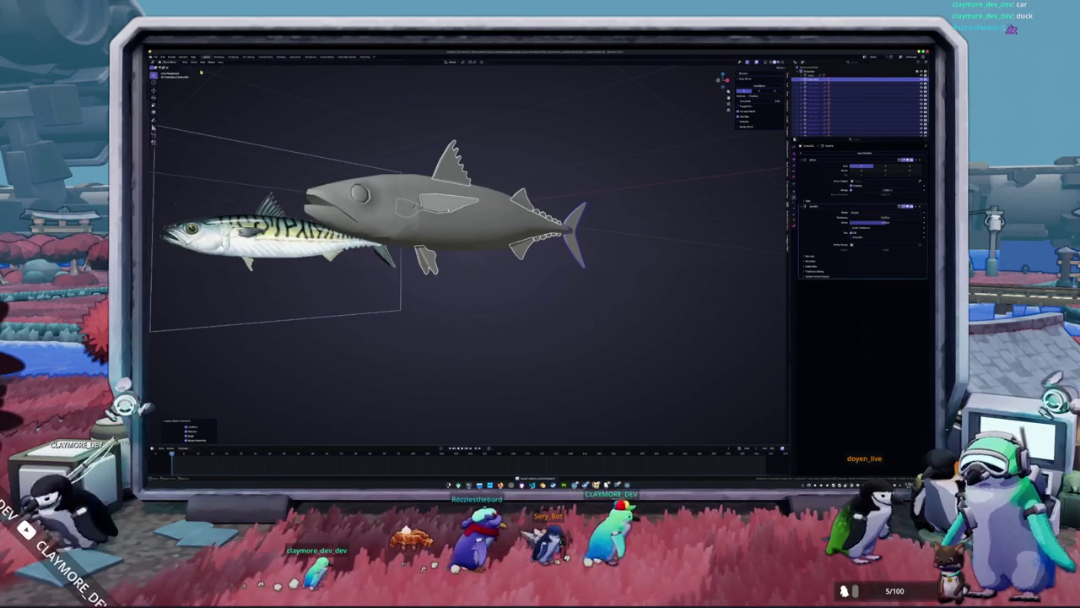
Join the fins and body into one mesh and enter Edit Mode.
{"action": "middle_click_drag", "start_coordinate": [405, 203], "coordinate": [473, 166]}
{"action": "right_click", "coordinate": [473, 165]}
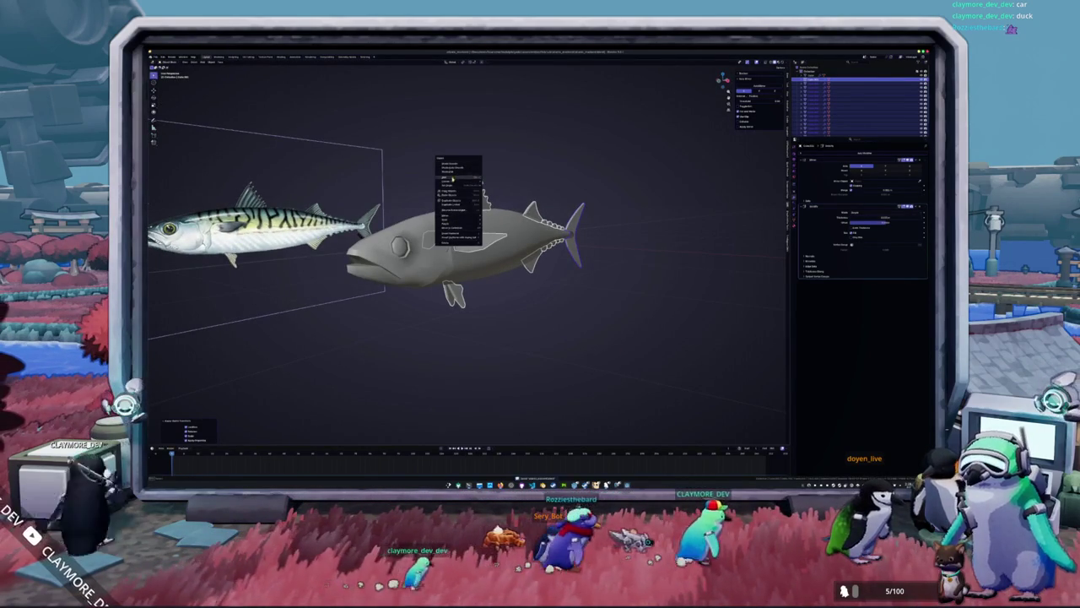
{"action": "left_click", "coordinate": [498, 182]}
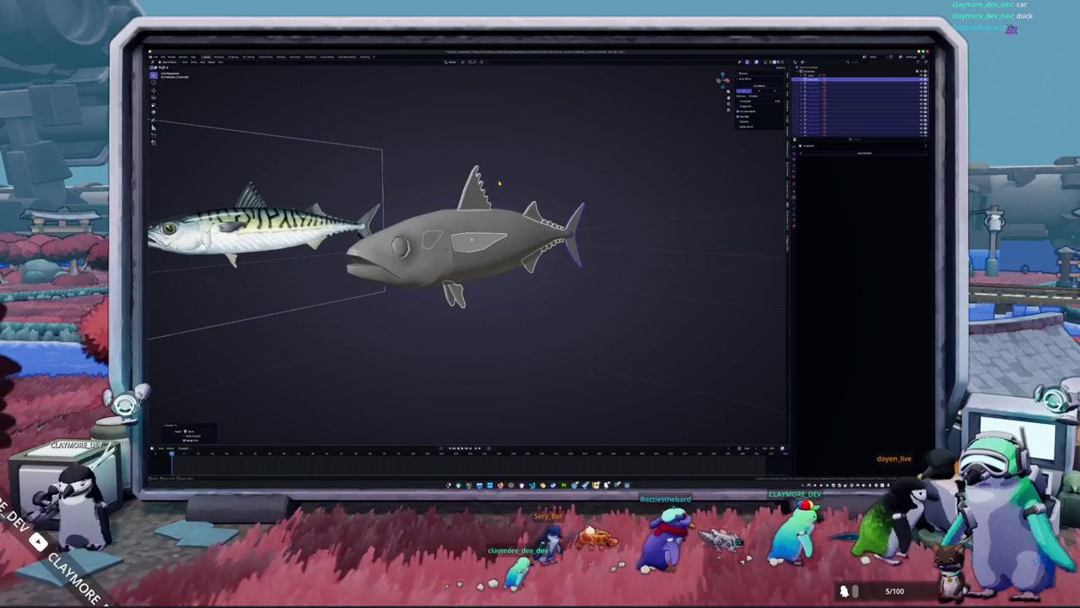
{"action": "key", "text": "Tab"}
{"action": "right_click", "coordinate": [499, 183]}
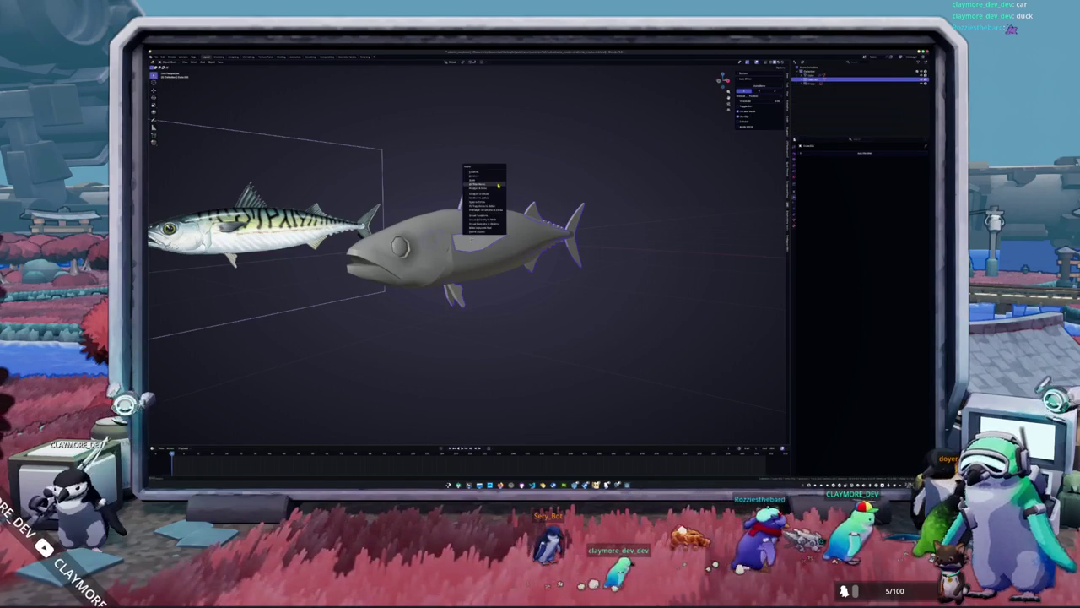
{"action": "left_click", "coordinate": [498, 183]}
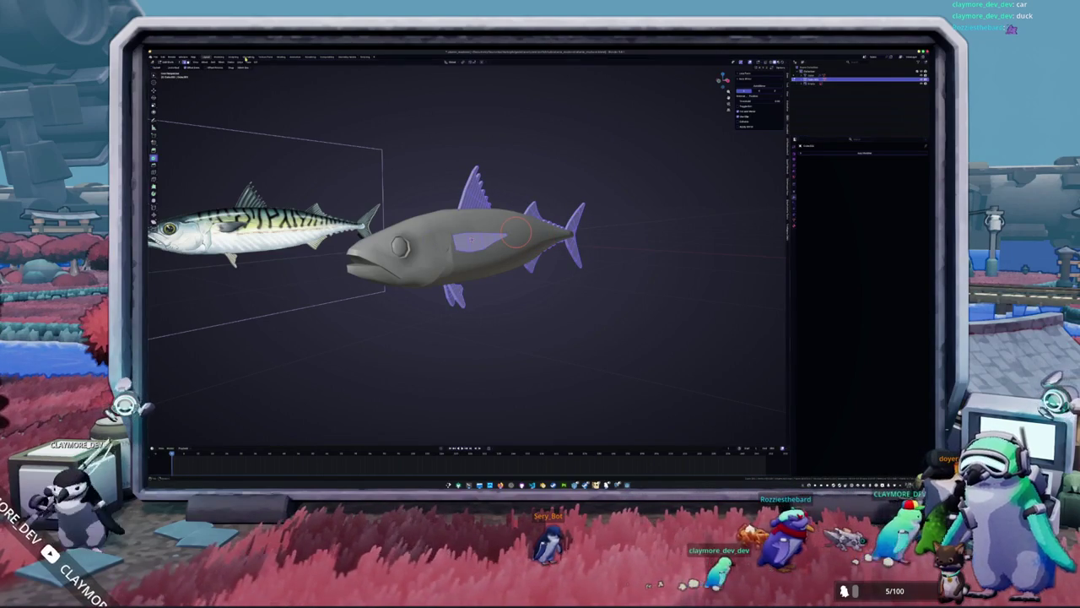
Show the UV layout beside the 3D view with the fish in Edit Mode.
{"action": "left_click", "coordinate": [246, 58]}
{"action": "left_click", "coordinate": [577, 62]}
{"action": "left_click", "coordinate": [715, 174]}
{"action": "right_click", "coordinate": [716, 174]}
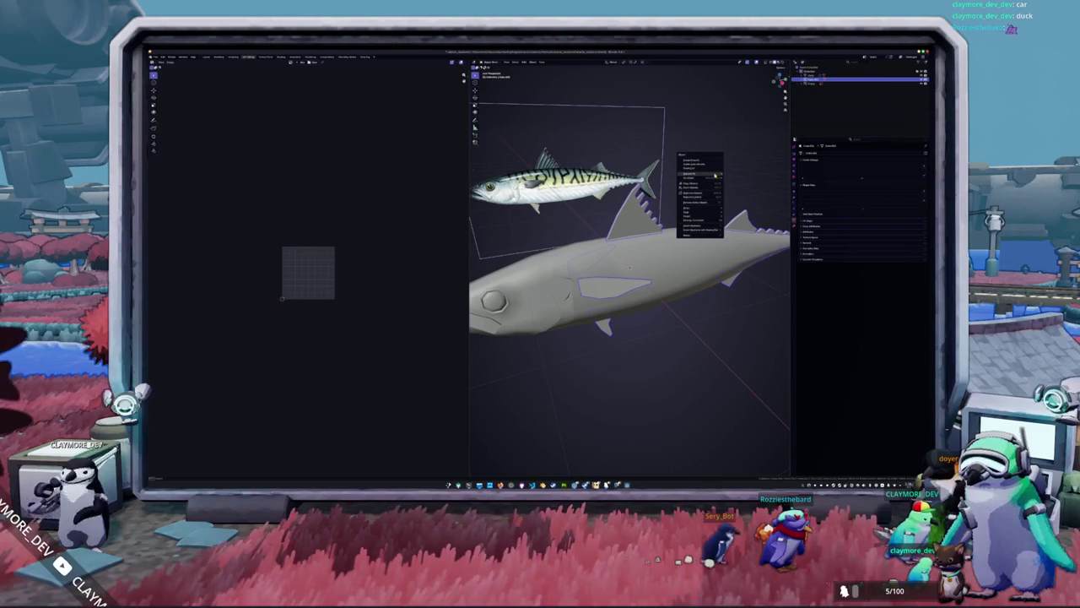
{"action": "key", "text": "Escape"}
{"action": "right_click", "coordinate": [712, 173]}
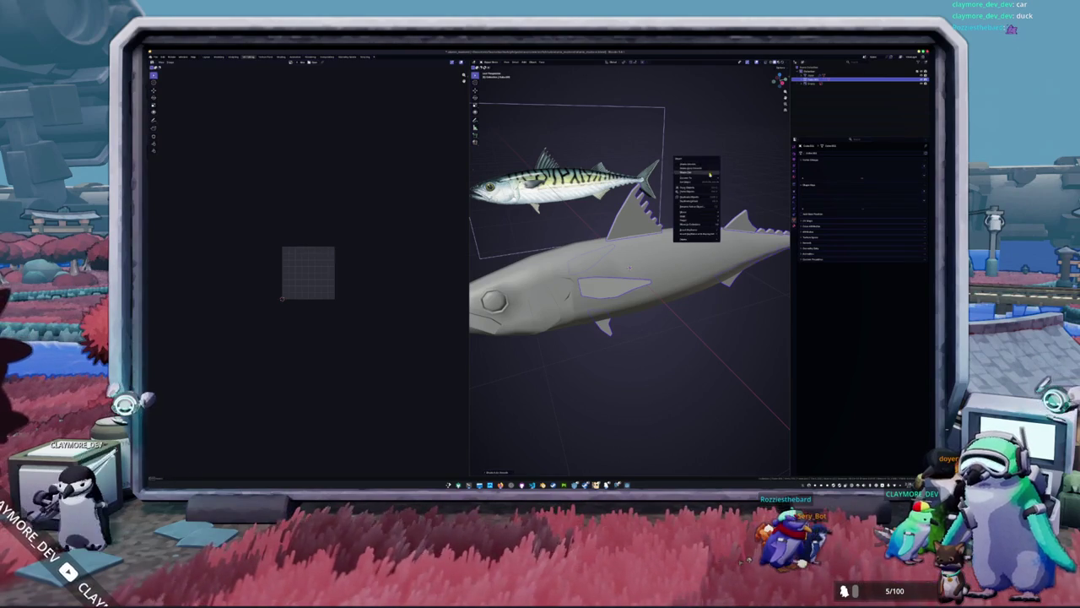
{"action": "left_click", "coordinate": [714, 179]}
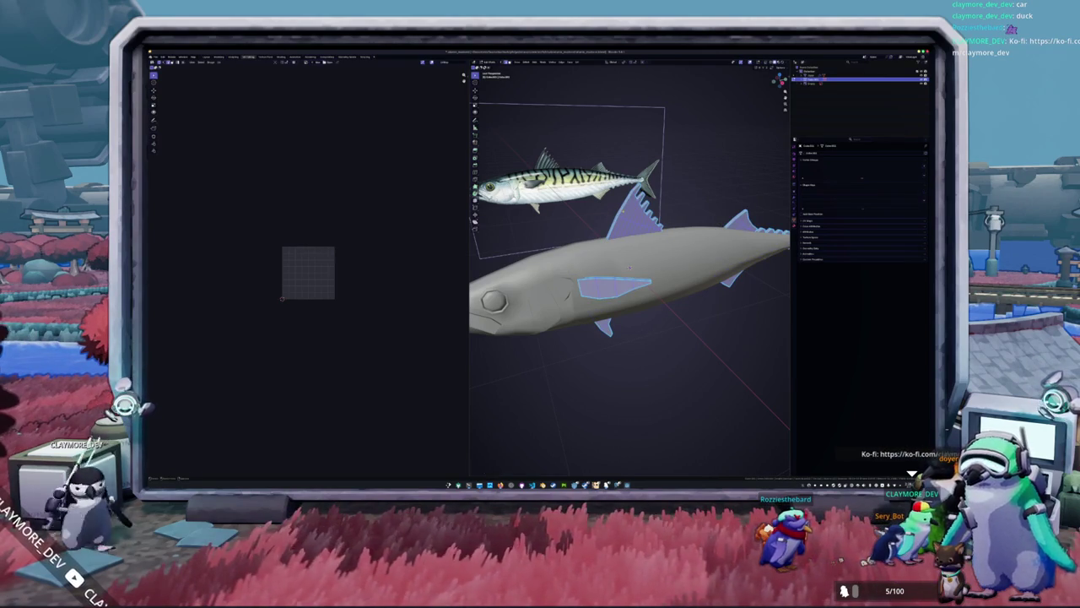
Select the whole fish mesh and unwrap it into the UV layout.
{"action": "left_click", "coordinate": [526, 62]}
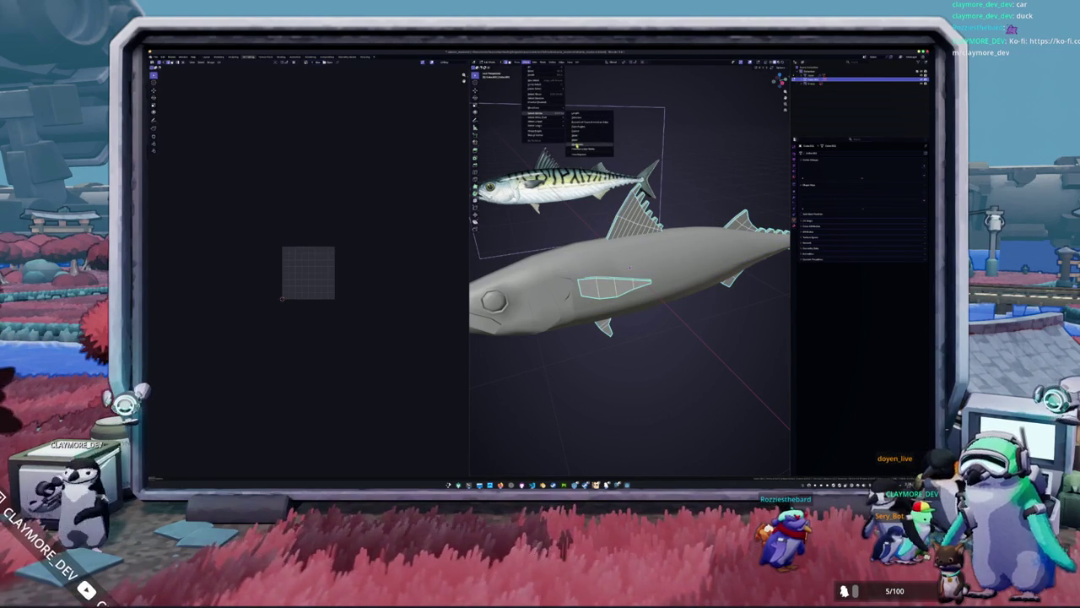
{"action": "left_click", "coordinate": [589, 148]}
{"action": "left_click", "coordinate": [576, 62]}
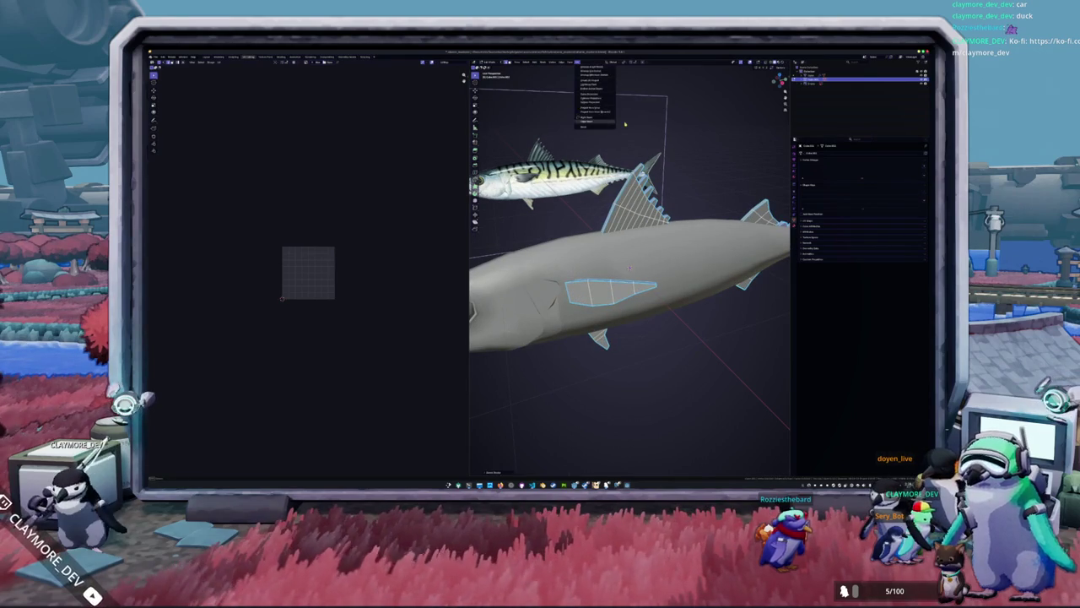
{"action": "left_click", "coordinate": [589, 120]}
{"action": "left_click", "coordinate": [577, 63]}
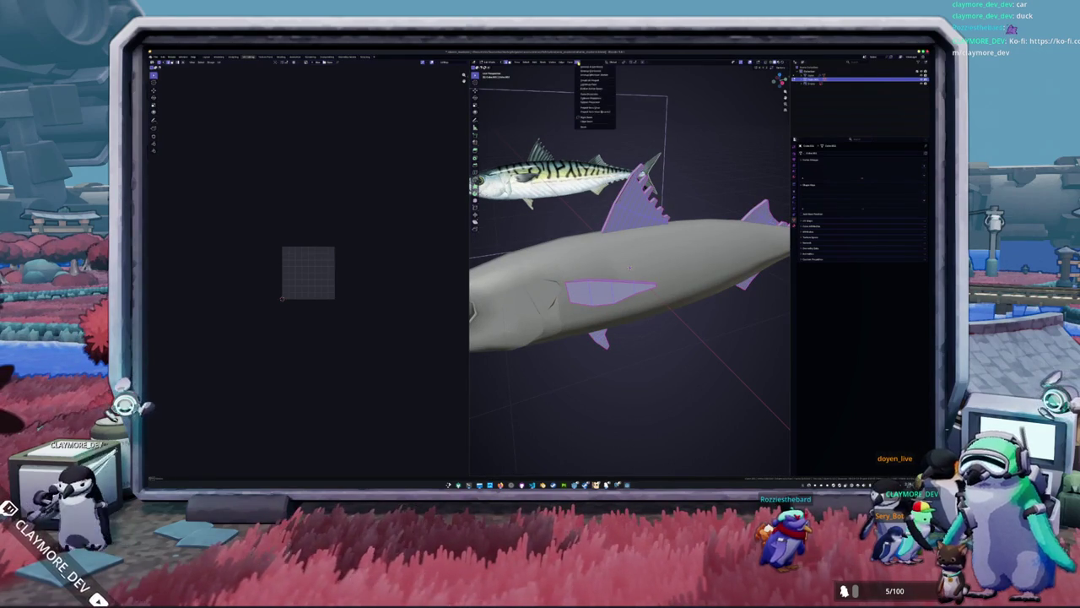
{"action": "left_click", "coordinate": [589, 74]}
{"action": "scroll", "coordinate": [320, 253], "scroll_direction": "up", "scroll_amount": 4}
{"action": "scroll", "coordinate": [345, 243], "scroll_direction": "up", "scroll_amount": 3}
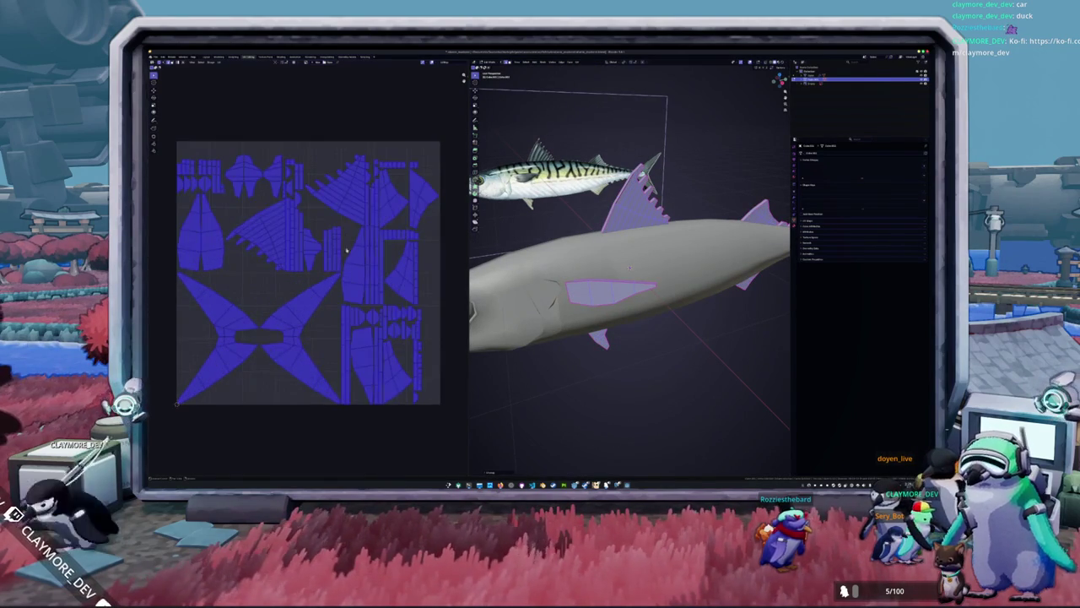
{"action": "left_click", "coordinate": [325, 340]}
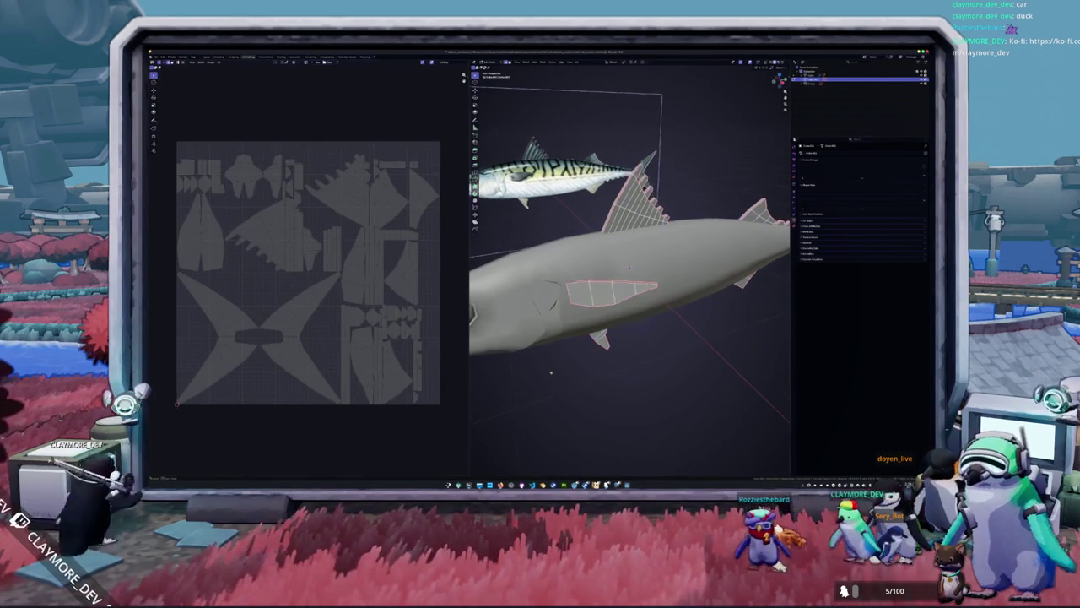
Put the fish back into Edit Mode and view it from an angled side.
{"action": "key", "text": "Tab"}
{"action": "scroll", "coordinate": [549, 327], "scroll_direction": "down", "scroll_amount": 2}
{"action": "key", "text": "Tab"}
{"action": "middle_click_drag", "start_coordinate": [549, 327], "coordinate": [612, 315]}
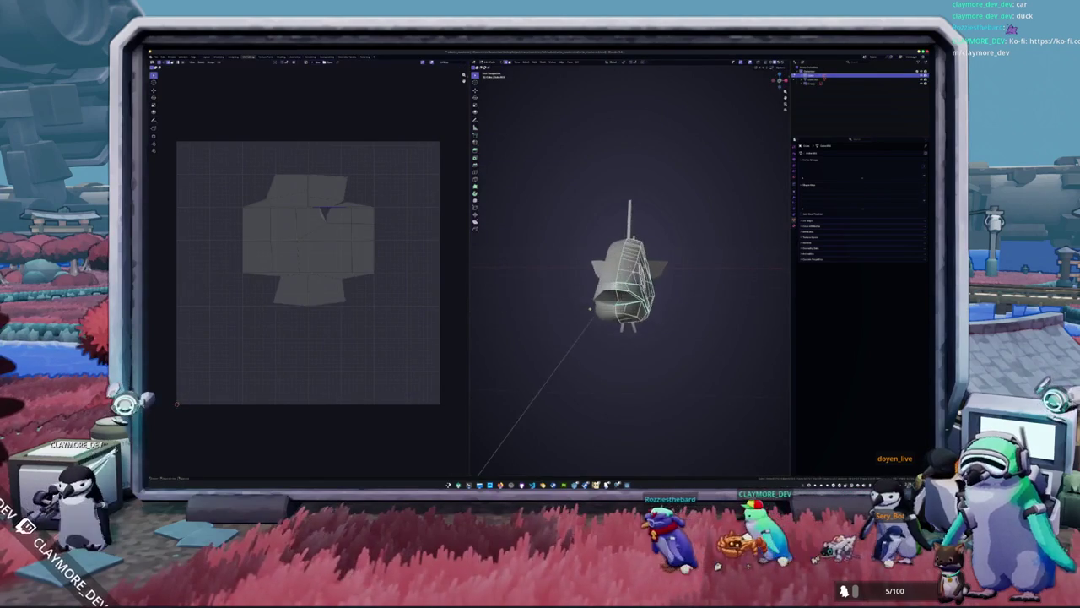
{"action": "scroll", "coordinate": [612, 315], "scroll_direction": "up", "scroll_amount": 4}
{"action": "scroll", "coordinate": [611, 315], "scroll_direction": "down", "scroll_amount": 4}
{"action": "key", "text": "Tab"}
{"action": "right_click", "coordinate": [612, 315]}
{"action": "key", "text": "Escape"}
{"action": "right_click", "coordinate": [623, 309]}
{"action": "key", "text": "Escape"}
{"action": "key", "text": "Tab"}
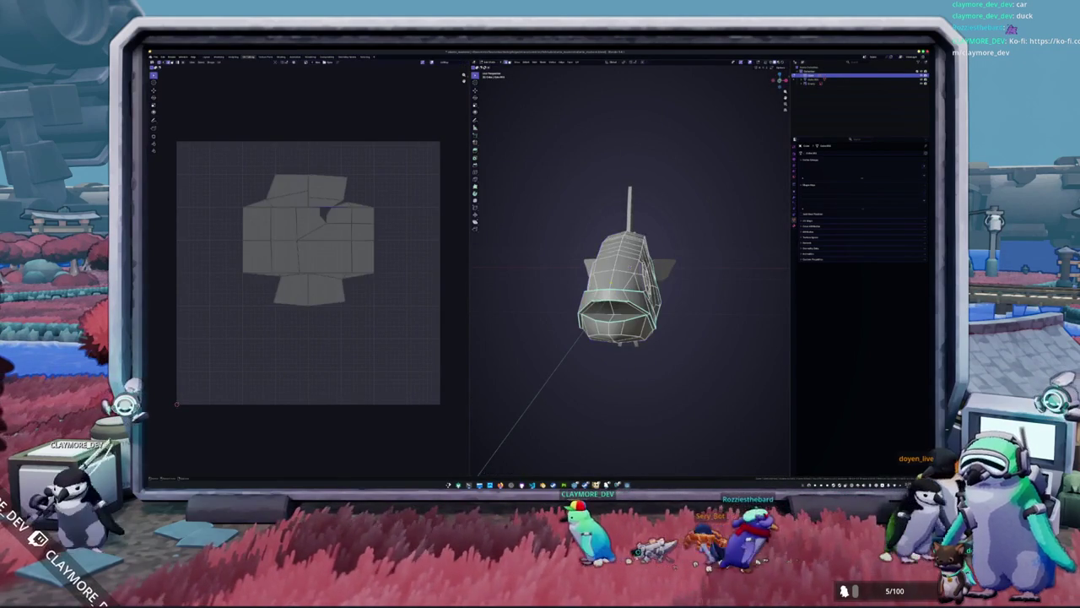
{"action": "mouse_move", "coordinate": [612, 315]}
{"action": "middle_mouse_down"}
{"action": "mouse_move", "coordinate": [591, 279]}
{"action": "mouse_move", "coordinate": [540, 304]}
{"action": "mouse_move", "coordinate": [582, 346]}
{"action": "mouse_move", "coordinate": [516, 280]}
{"action": "mouse_move", "coordinate": [544, 278]}
{"action": "mouse_move", "coordinate": [540, 270]}
{"action": "mouse_move", "coordinate": [540, 287]}
{"action": "middle_mouse_up"}
Orbit closely around the head to inspect the eye and gill edges.
{"action": "scroll", "coordinate": [629, 279], "scroll_direction": "up", "scroll_amount": 3}
{"action": "scroll", "coordinate": [628, 279], "scroll_direction": "up", "scroll_amount": 2}
{"action": "mouse_move", "coordinate": [628, 279]}
{"action": "middle_mouse_down"}
{"action": "mouse_move", "coordinate": [583, 270]}
{"action": "mouse_move", "coordinate": [616, 278]}
{"action": "mouse_move", "coordinate": [582, 270]}
{"action": "mouse_move", "coordinate": [612, 278]}
{"action": "mouse_move", "coordinate": [595, 274]}
{"action": "mouse_move", "coordinate": [612, 291]}
{"action": "mouse_move", "coordinate": [580, 297]}
{"action": "mouse_move", "coordinate": [557, 278]}
{"action": "middle_mouse_up"}
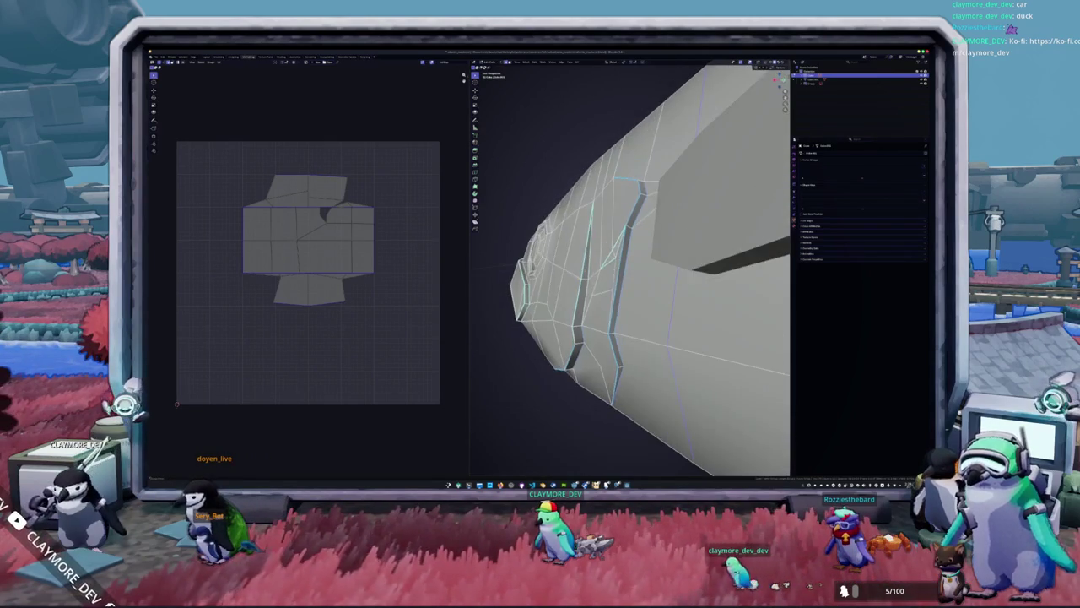
{"action": "mouse_move", "coordinate": [629, 270]}
{"action": "middle_mouse_down"}
{"action": "mouse_move", "coordinate": [604, 283]}
{"action": "mouse_move", "coordinate": [590, 262]}
{"action": "middle_mouse_up"}
{"action": "scroll", "coordinate": [608, 279], "scroll_direction": "up", "scroll_amount": 2}
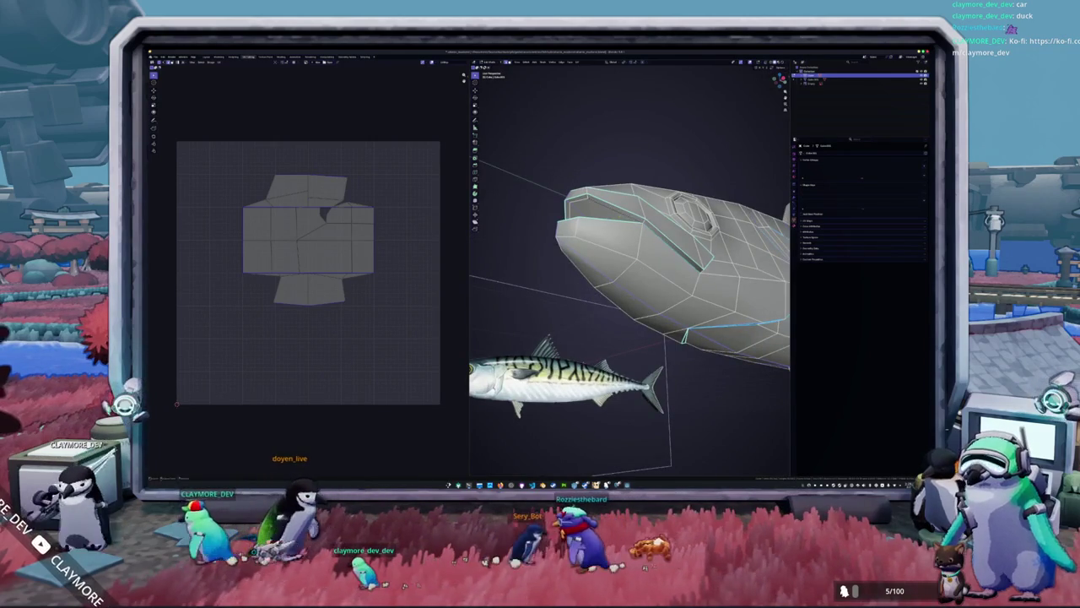
{"action": "scroll", "coordinate": [628, 270], "scroll_direction": "down", "scroll_amount": 2}
{"action": "mouse_move", "coordinate": [629, 270]}
{"action": "middle_mouse_down"}
{"action": "mouse_move", "coordinate": [676, 266]}
{"action": "mouse_move", "coordinate": [667, 296]}
{"action": "middle_mouse_up"}
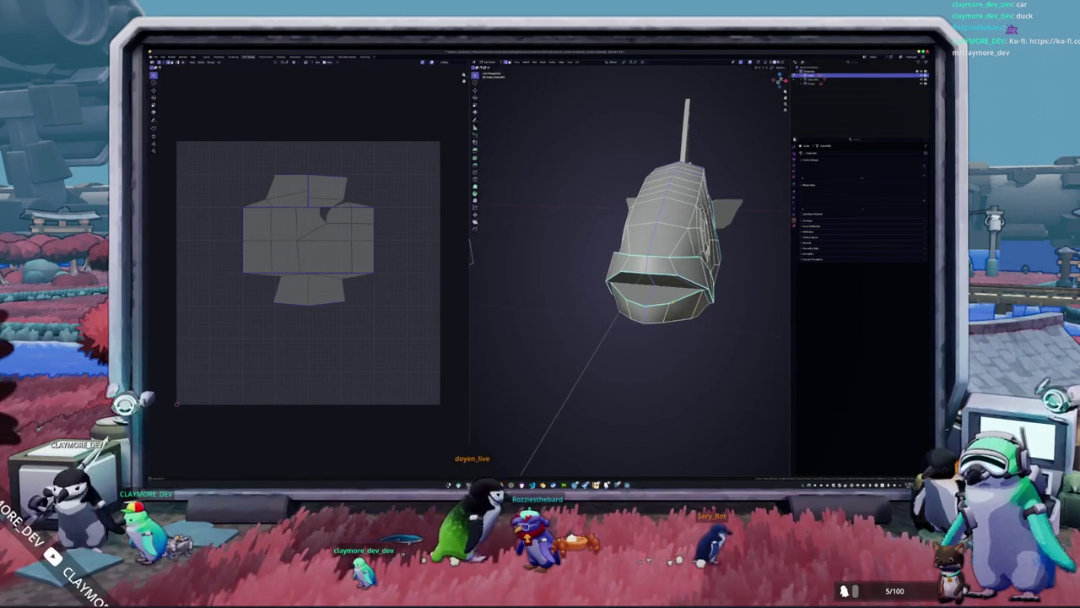
{"action": "mouse_move", "coordinate": [667, 253]}
{"action": "middle_mouse_down"}
{"action": "mouse_move", "coordinate": [599, 270]}
{"action": "mouse_move", "coordinate": [608, 237]}
{"action": "mouse_move", "coordinate": [591, 185]}
{"action": "mouse_move", "coordinate": [528, 72]}
{"action": "mouse_move", "coordinate": [624, 253]}
{"action": "mouse_move", "coordinate": [633, 169]}
{"action": "mouse_move", "coordinate": [627, 224]}
{"action": "mouse_move", "coordinate": [570, 225]}
{"action": "middle_mouse_up"}
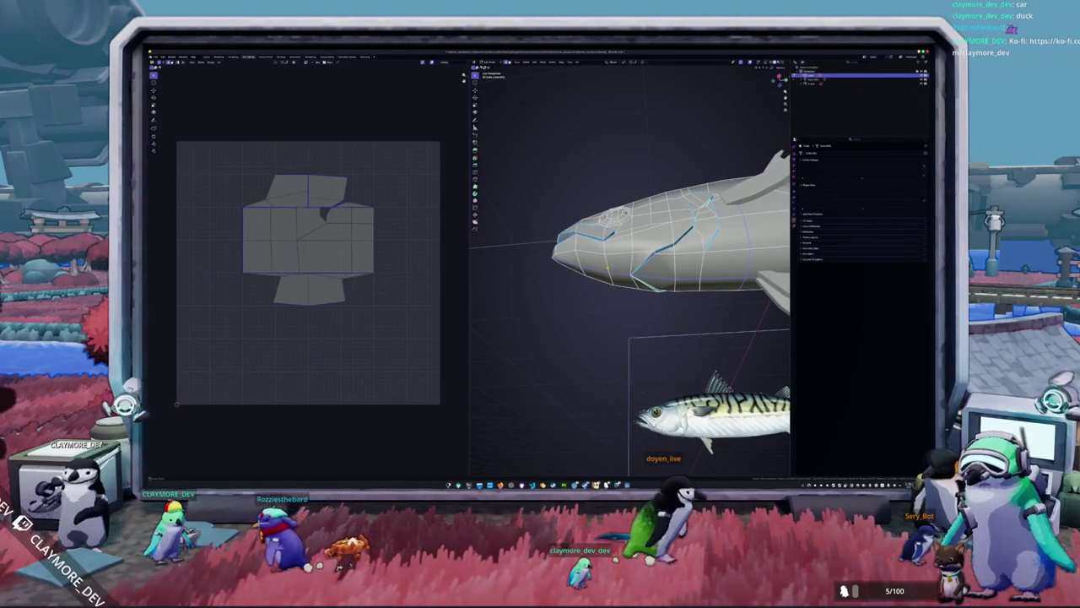
{"action": "middle_click_drag", "start_coordinate": [570, 224], "coordinate": [583, 222]}
{"action": "scroll", "coordinate": [595, 227], "scroll_direction": "up", "scroll_amount": 4}
{"action": "scroll", "coordinate": [595, 228], "scroll_direction": "up", "scroll_amount": 1}
Mark the selected edges around the eye and gills as seams.
{"action": "key", "text": "alt+a"}
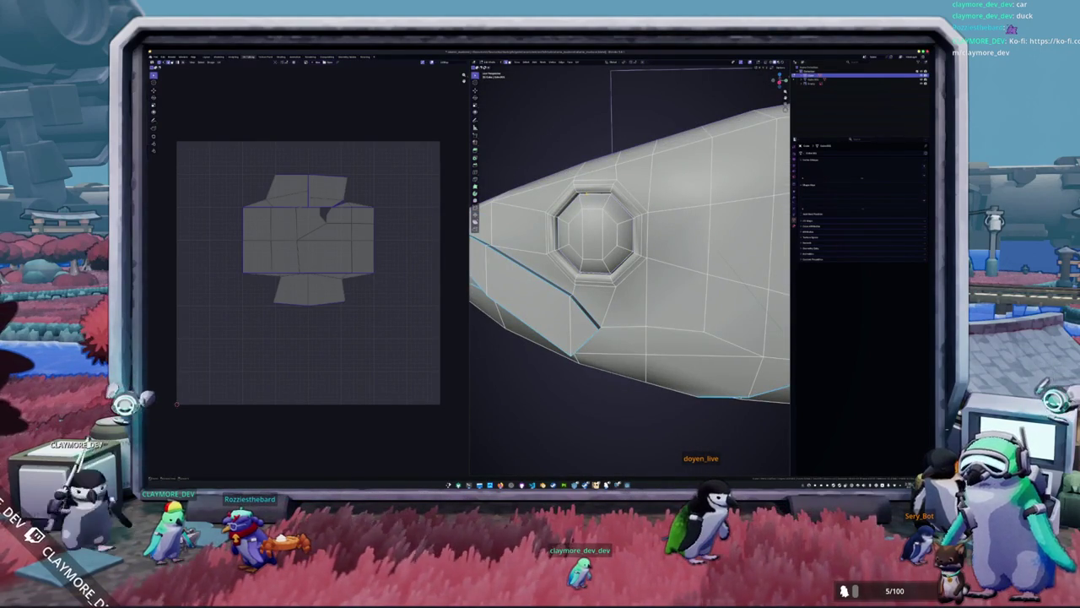
{"action": "scroll", "coordinate": [587, 193], "scroll_direction": "down", "scroll_amount": 2}
{"action": "scroll", "coordinate": [588, 193], "scroll_direction": "down", "scroll_amount": 4}
{"action": "right_click", "coordinate": [591, 194]}
{"action": "left_click", "coordinate": [590, 276]}
Adjust the viewport display settings and view the fish at three-quarter angle.
{"action": "mouse_move", "coordinate": [590, 276]}
{"action": "middle_mouse_down"}
{"action": "mouse_move", "coordinate": [758, 245]}
{"action": "mouse_move", "coordinate": [743, 169]}
{"action": "middle_mouse_up"}
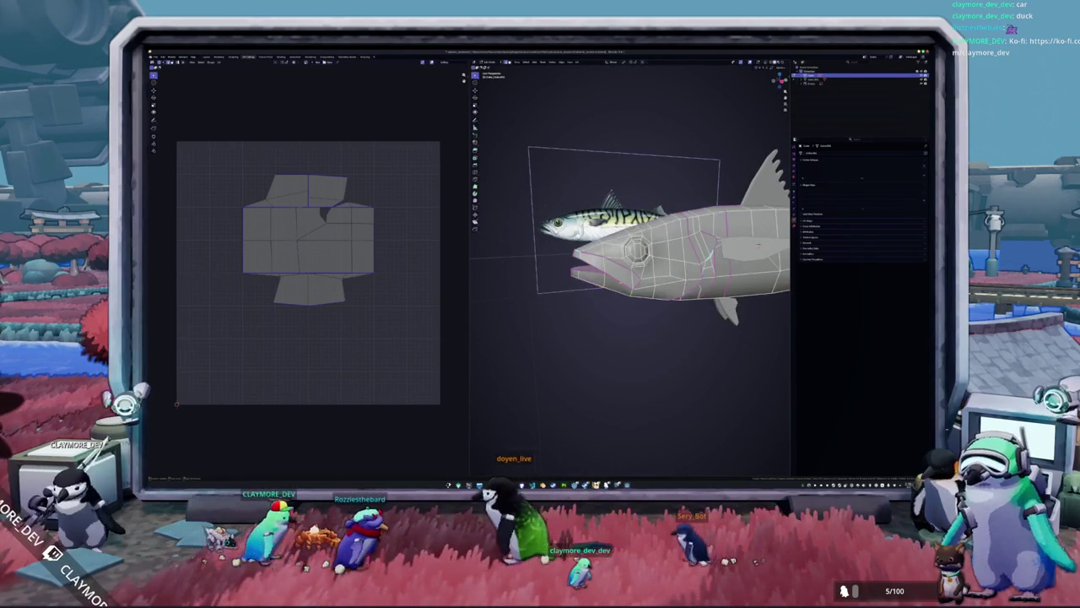
{"action": "scroll", "coordinate": [740, 147], "scroll_direction": "down", "scroll_amount": 3}
{"action": "left_click", "coordinate": [768, 62]}
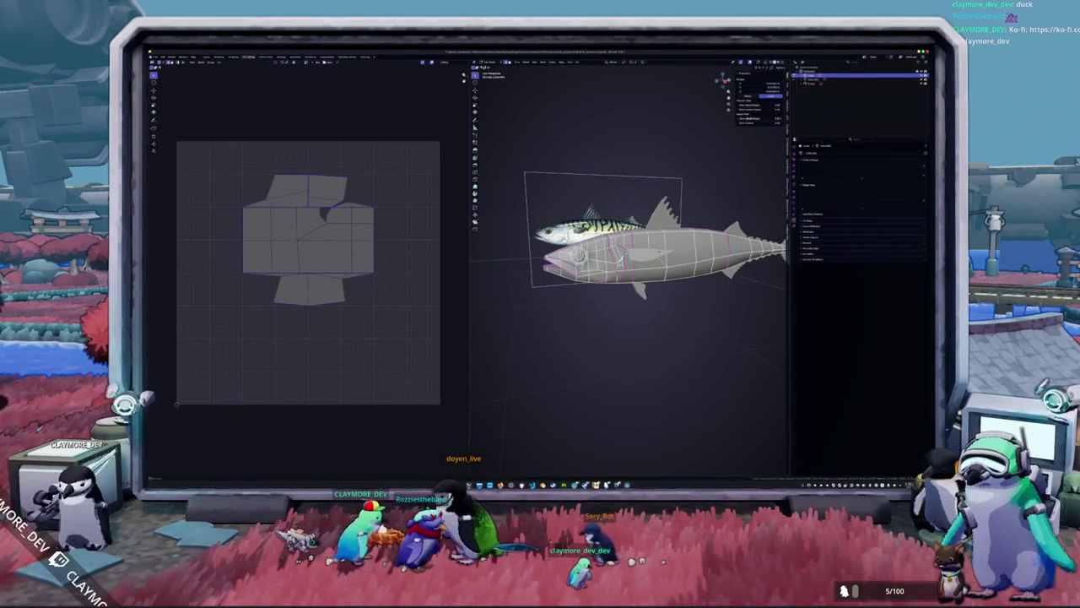
{"action": "left_click", "coordinate": [744, 105]}
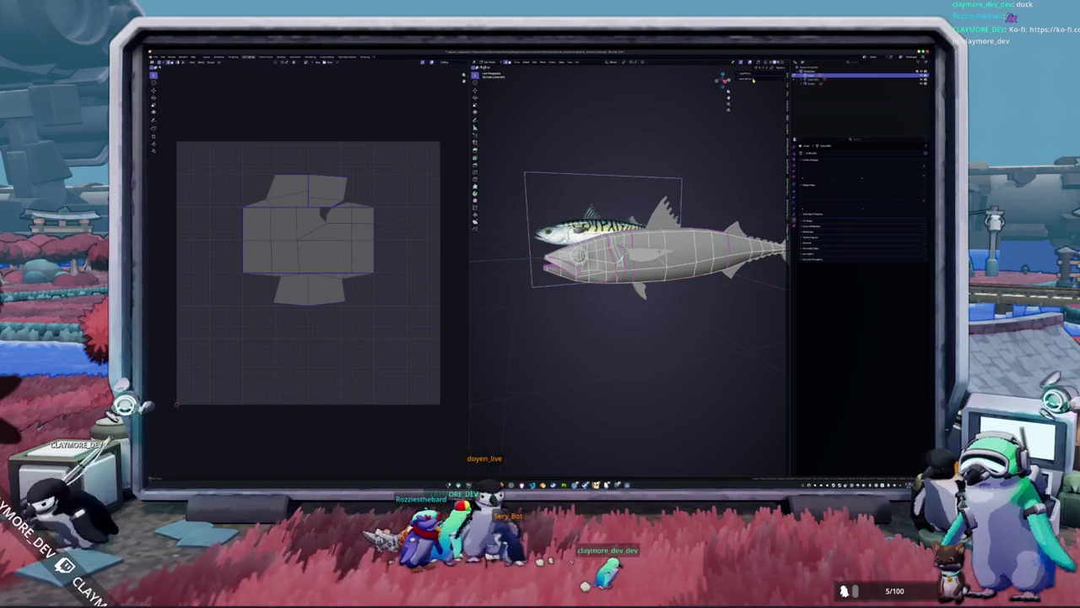
{"action": "left_click", "coordinate": [753, 80]}
{"action": "middle_click_drag", "start_coordinate": [755, 135], "coordinate": [760, 152]}
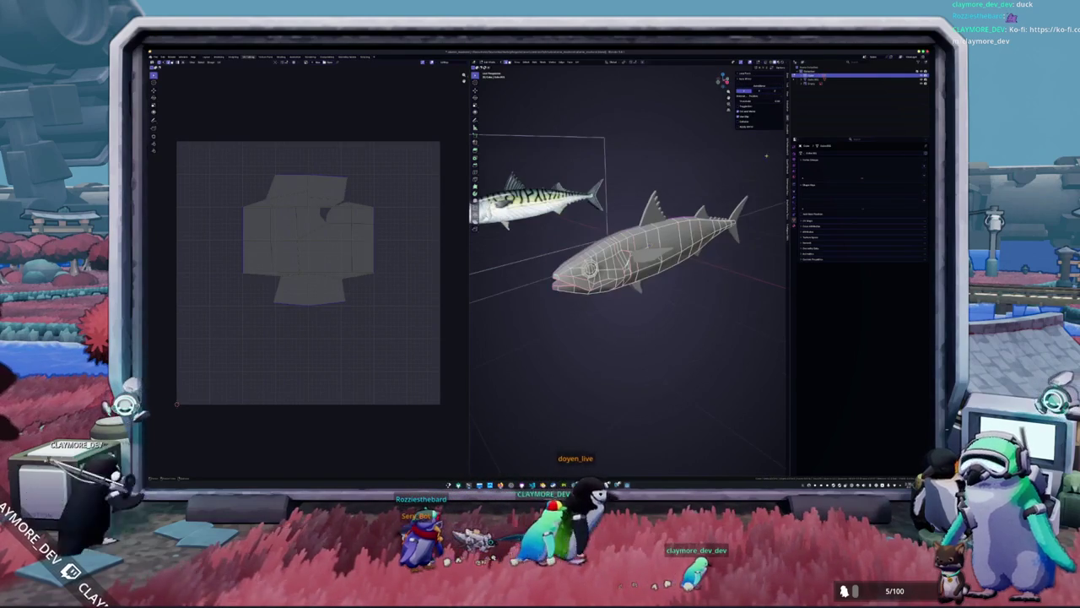
Select all the fish geometry and unwrap it again.
{"action": "right_click", "coordinate": [698, 196]}
{"action": "key", "text": "Escape"}
{"action": "key", "text": "Tab"}
{"action": "right_click", "coordinate": [667, 196]}
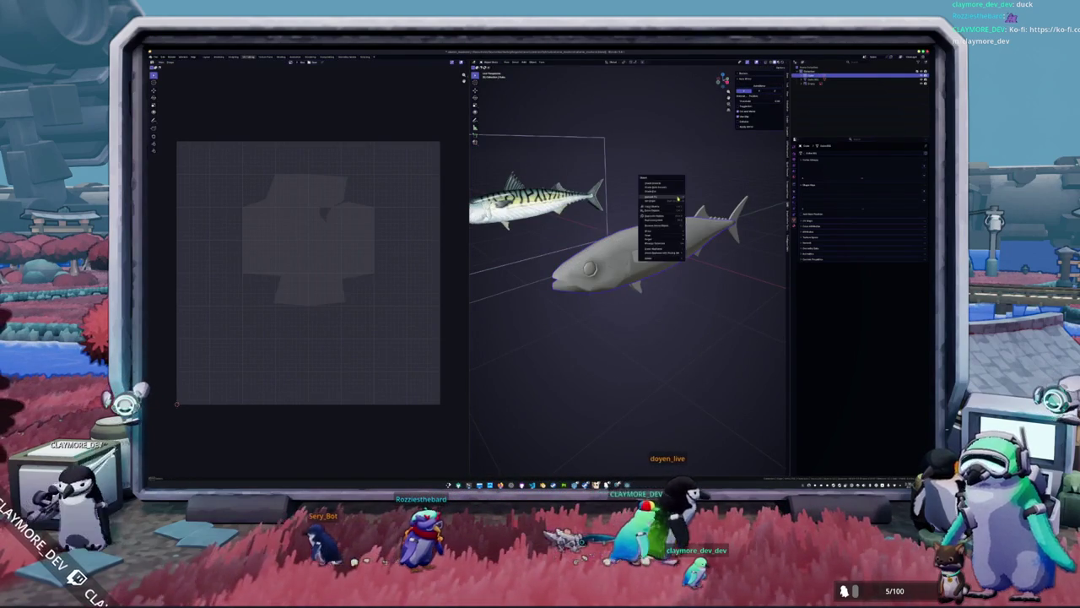
{"action": "key", "text": "Escape"}
{"action": "key", "text": "Tab"}
{"action": "key", "text": "a"}
{"action": "key", "text": "u"}
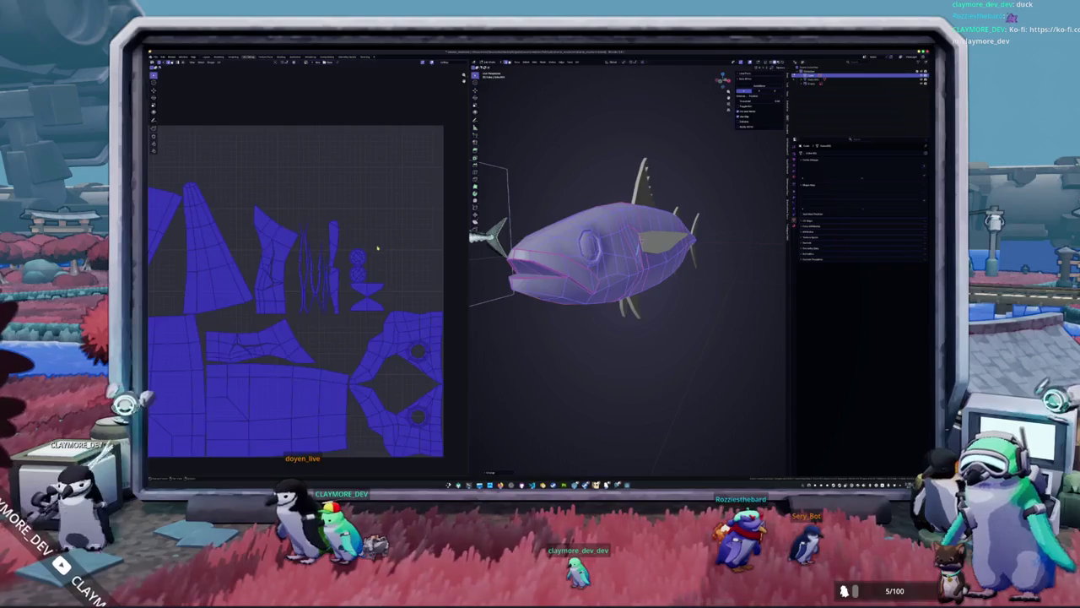
{"action": "key", "text": "Tab"}
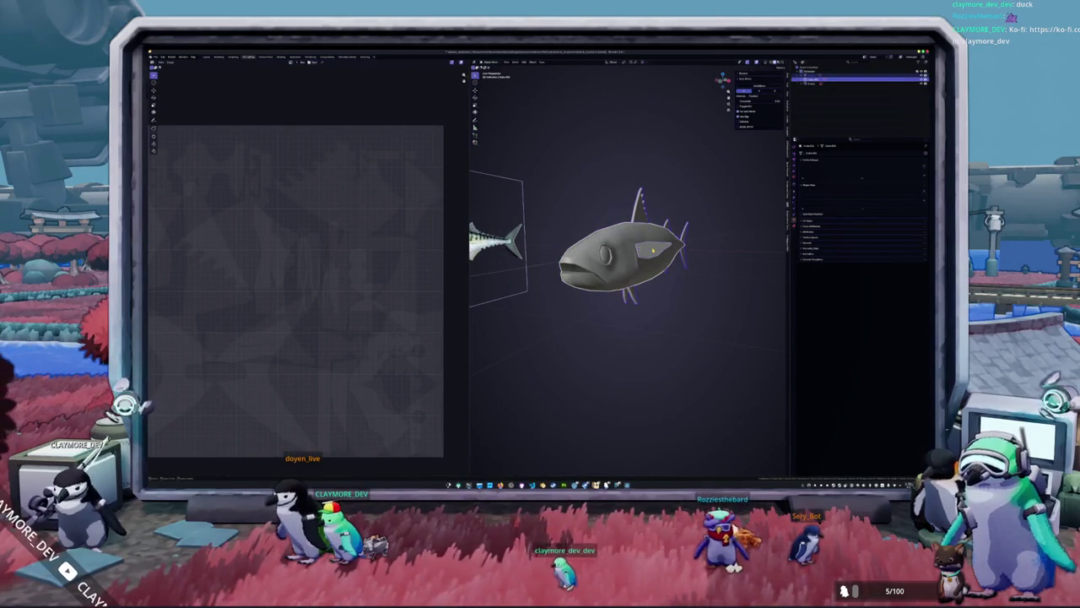
Reselect all geometry, pack the UV islands into the square, then switch to the game editor.
{"action": "key", "text": "Tab"}
{"action": "key", "text": "a"}
{"action": "key", "text": "alt+a"}
{"action": "key", "text": "a"}
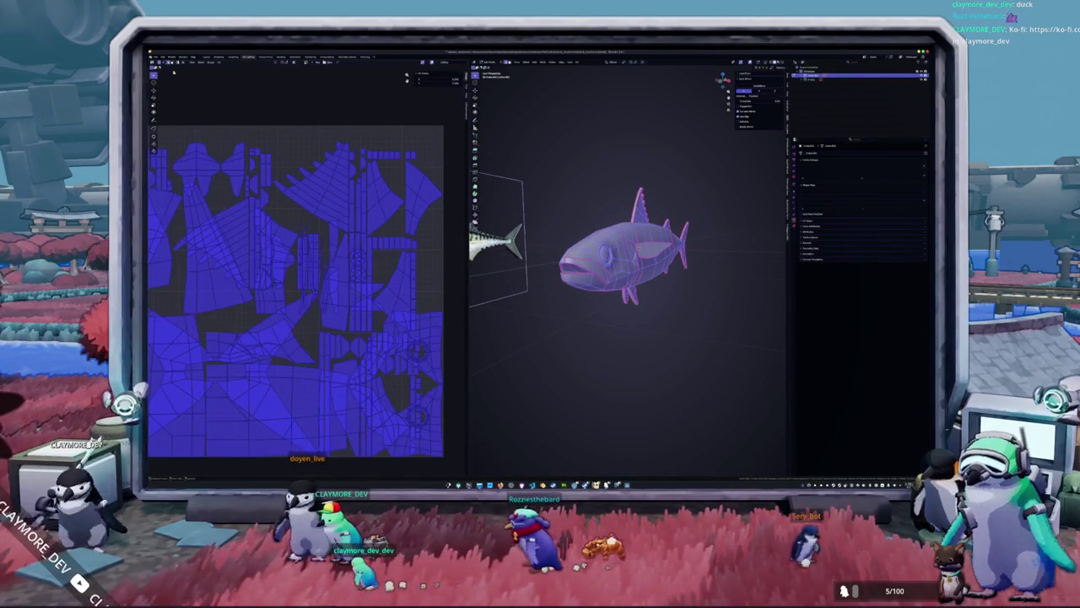
{"action": "left_click", "coordinate": [445, 63]}
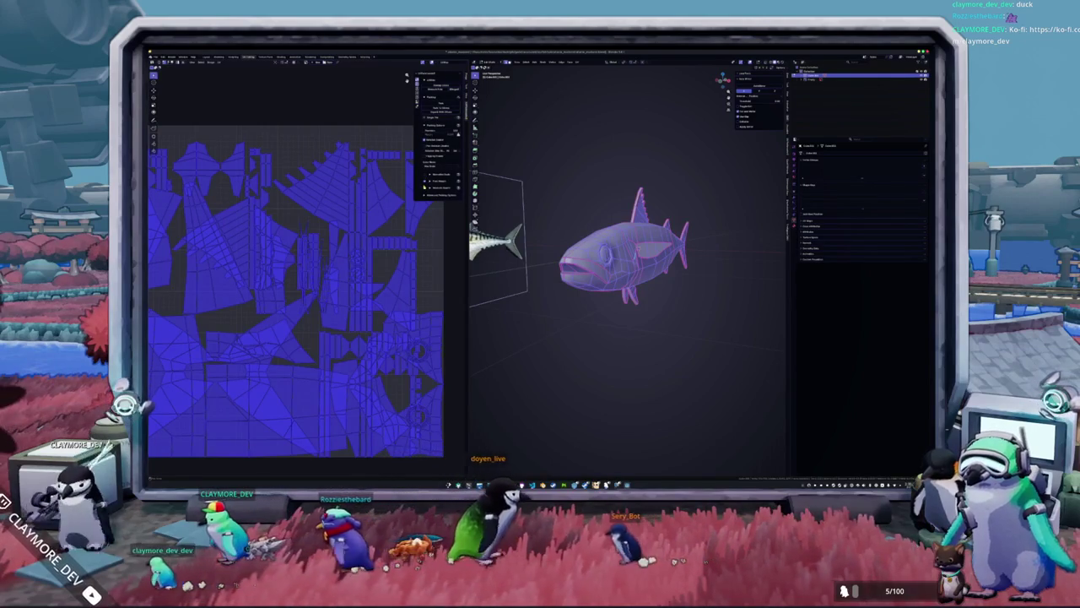
{"action": "left_click", "coordinate": [437, 176]}
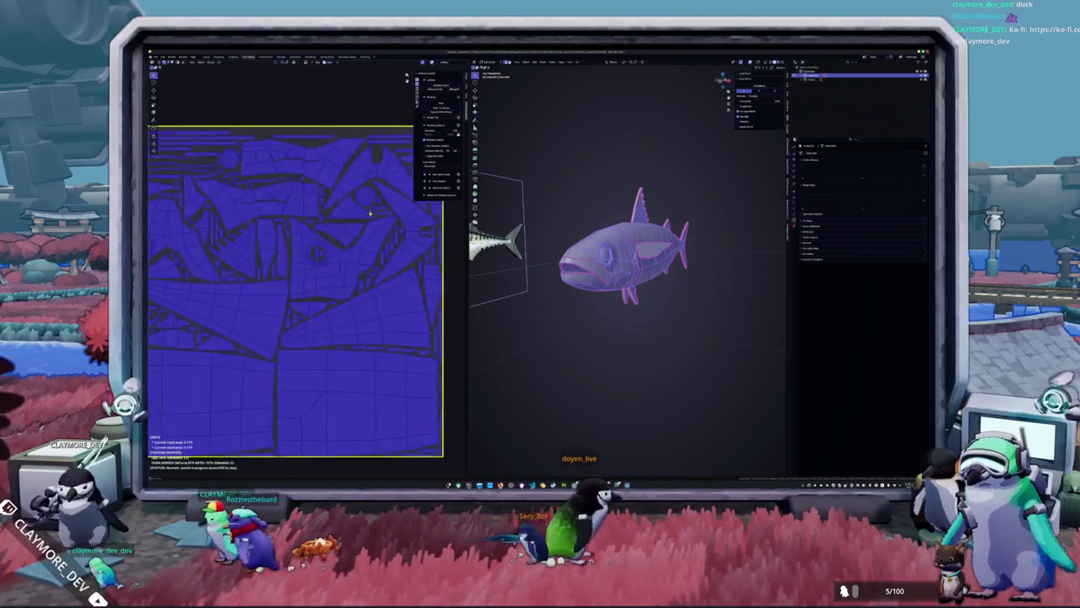
{"action": "scroll", "coordinate": [333, 239], "scroll_direction": "down", "scroll_amount": 2}
{"action": "scroll", "coordinate": [333, 238], "scroll_direction": "up", "scroll_amount": 1}
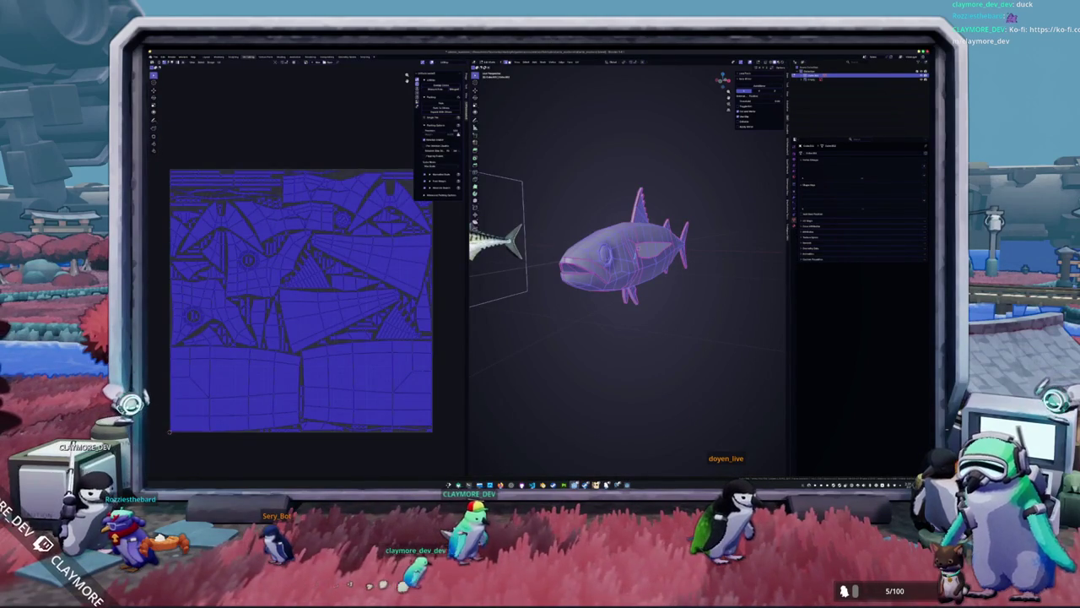
{"action": "key", "text": "alt+Tab"}
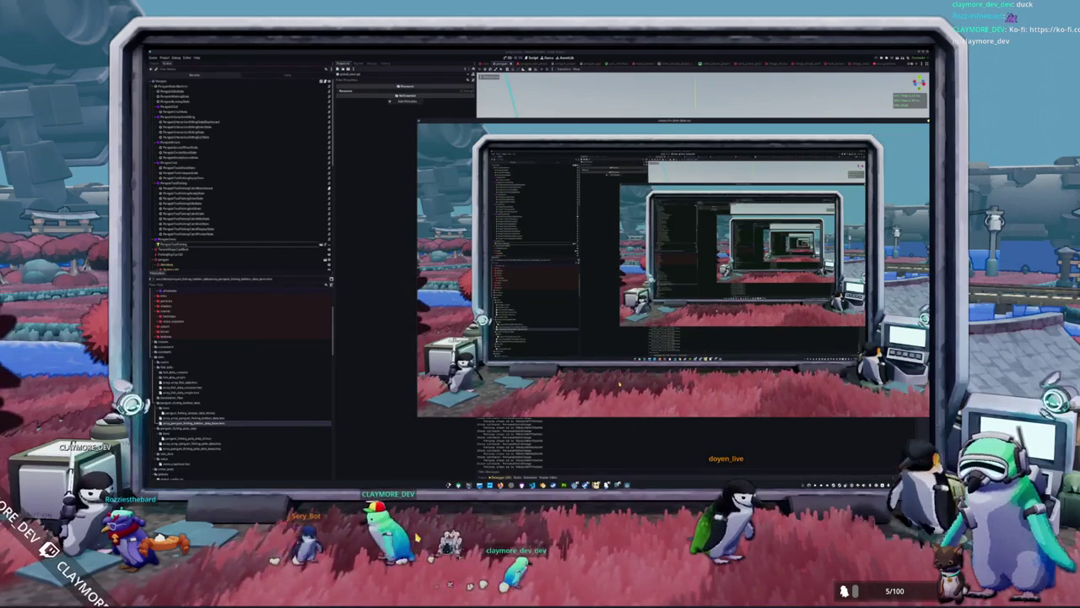
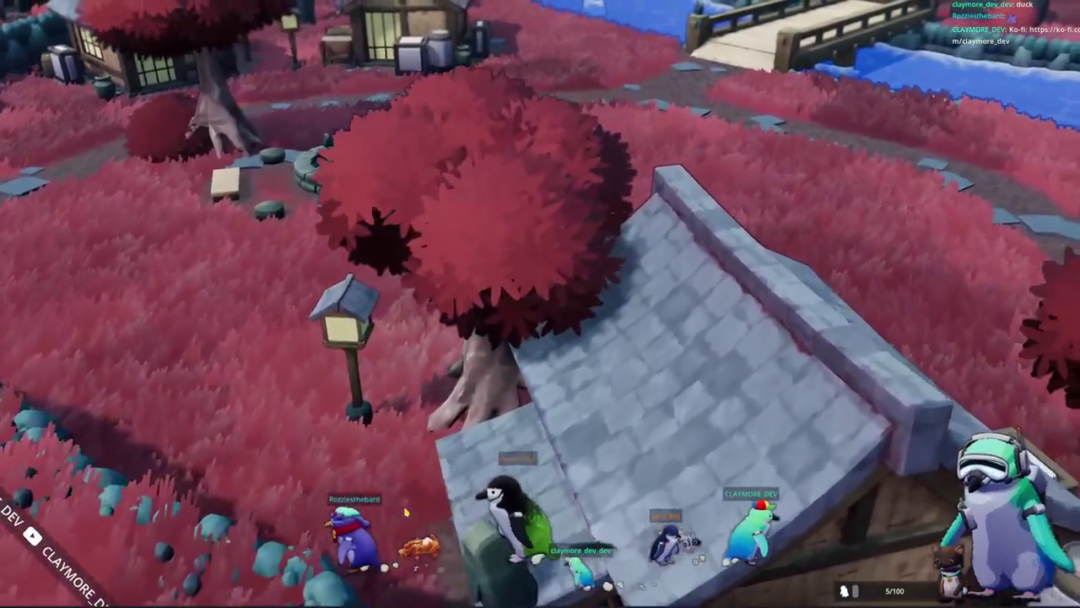
Walk the penguin past the tree to the stone wall by the water and cast the fishing line.
{"action": "right_click_drag", "start_coordinate": [406, 511], "coordinate": [554, 489]}
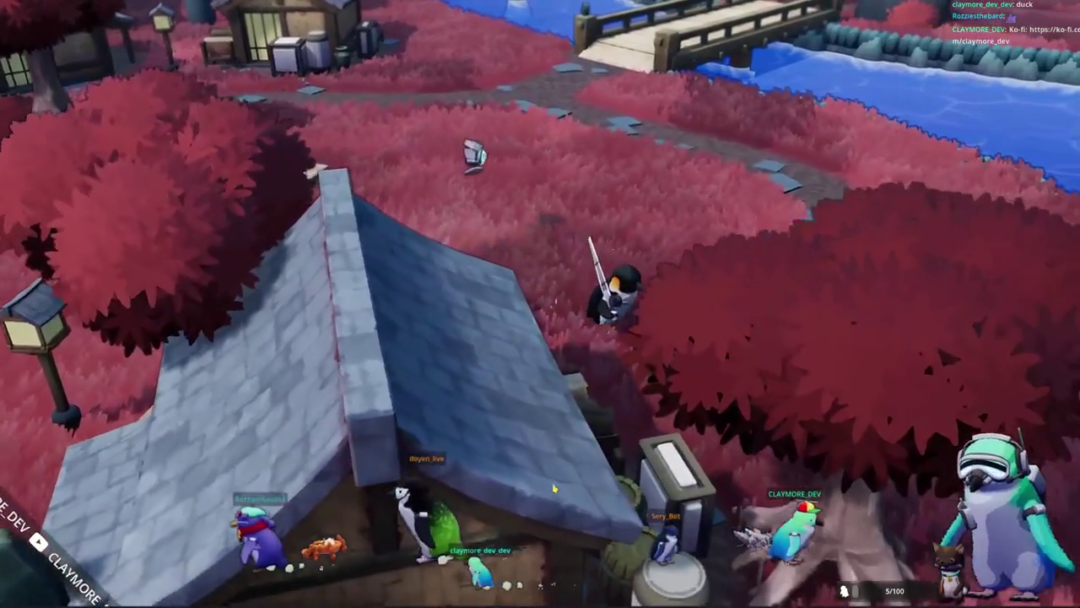
{"action": "key", "text": "d"}
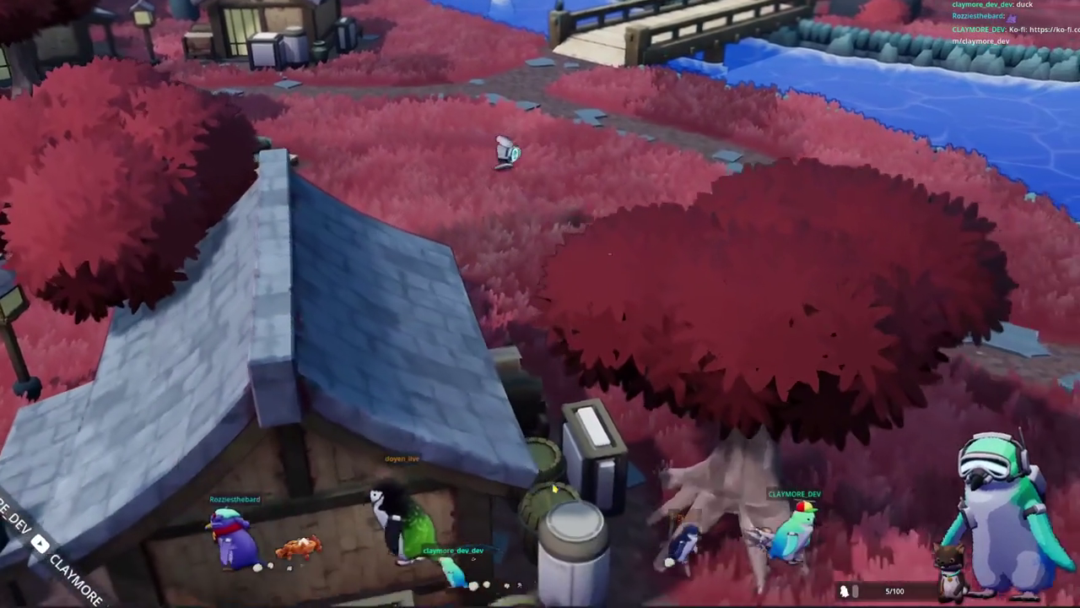
{"action": "key", "text": "d"}
{"action": "key", "text": "s"}
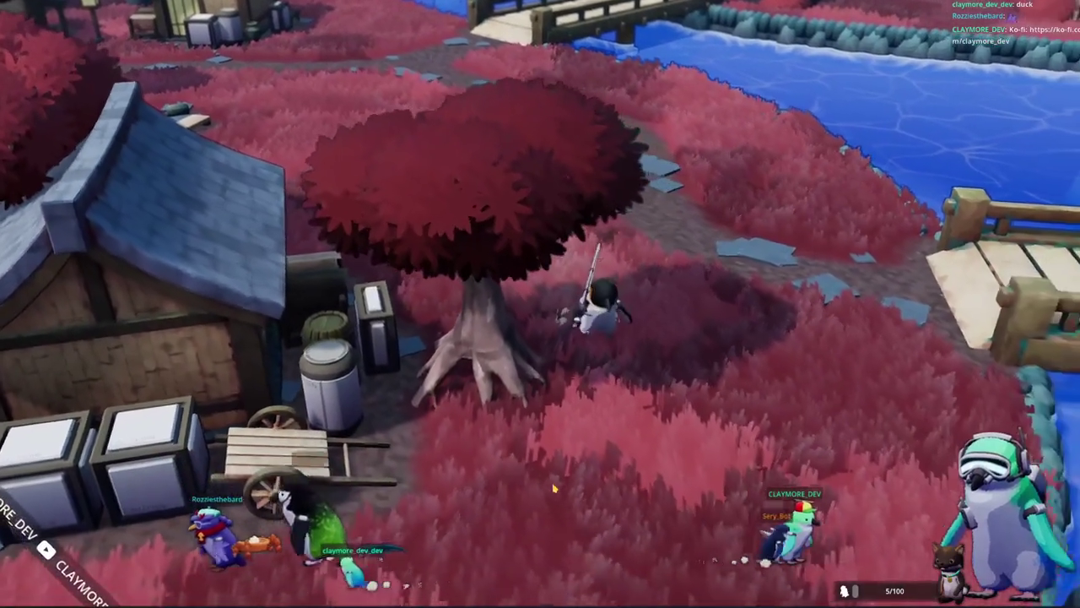
{"action": "key", "text": "s"}
{"action": "key", "text": "a"}
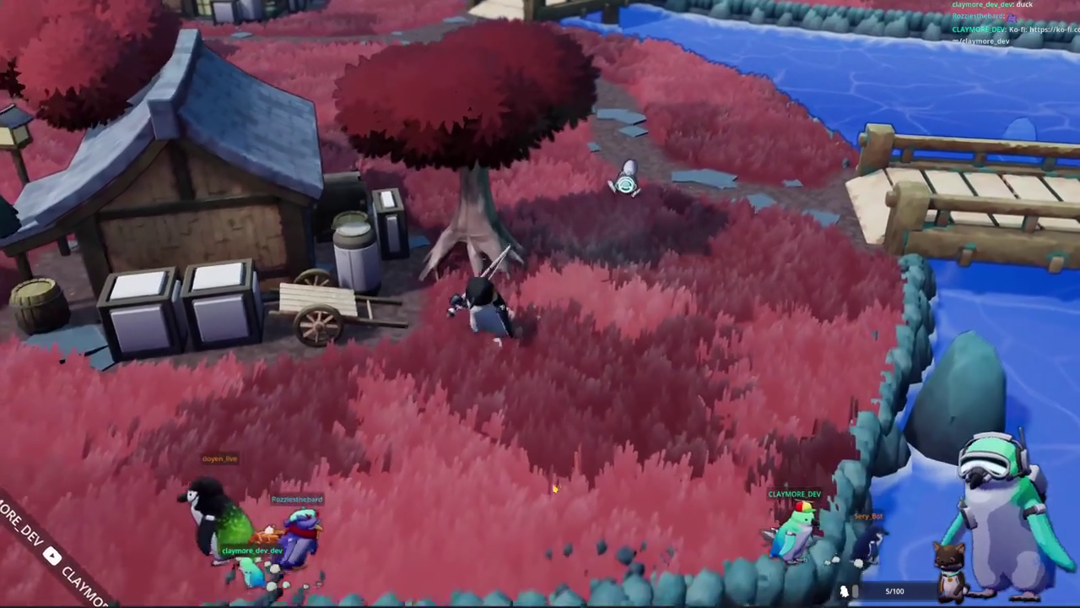
{"action": "key", "text": "s"}
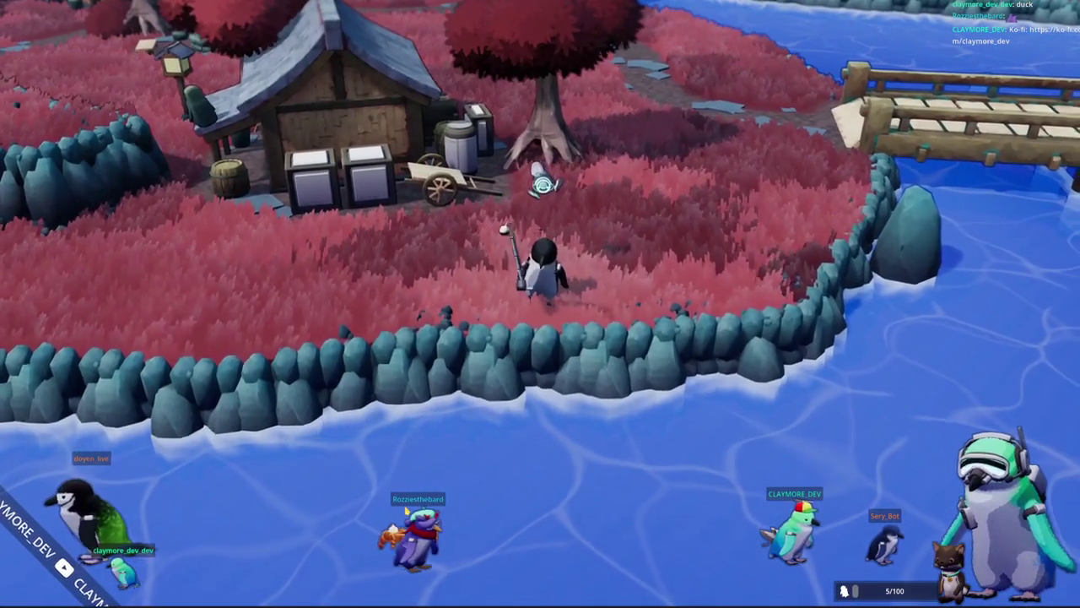
{"action": "left_click", "coordinate": [540, 304]}
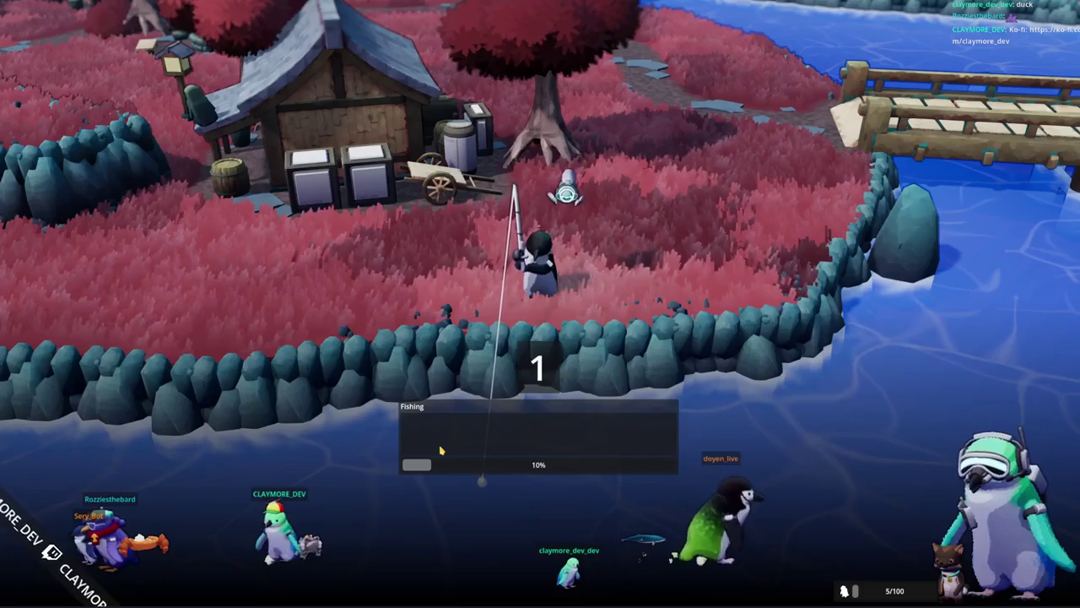
Match each arrow prompt in the fishing minigame until progress fills and a green spiky catch lands.
{"action": "key", "text": "Up"}
{"action": "key", "text": "Up"}
{"action": "key", "text": "Down"}
{"action": "key", "text": "Left"}
{"action": "key", "text": "Right"}
{"action": "key", "text": "Left"}
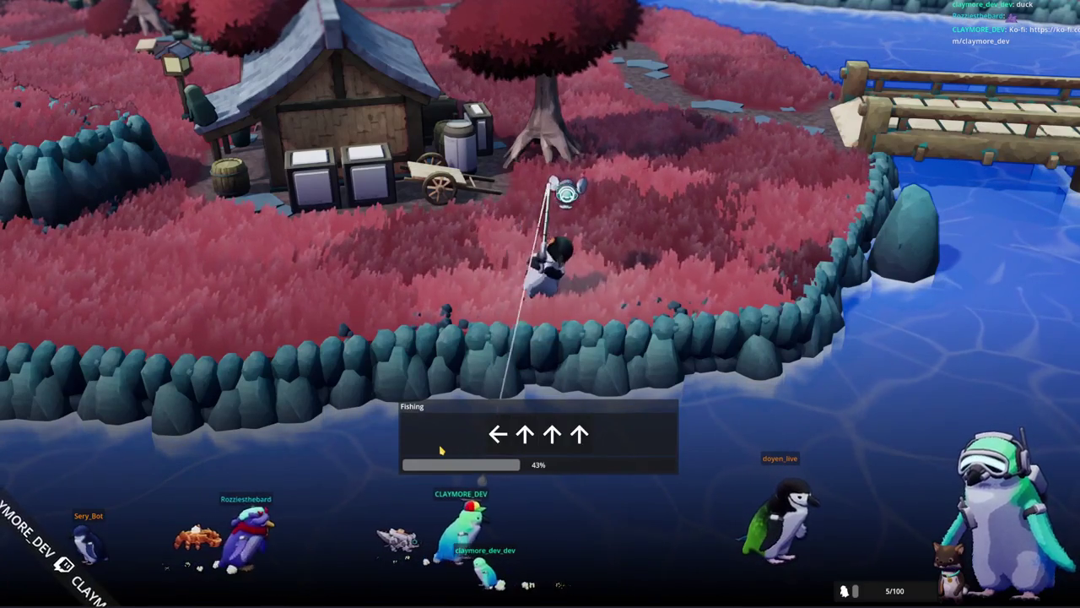
{"action": "key", "text": "Left"}
{"action": "key", "text": "Up"}
{"action": "key", "text": "Up"}
{"action": "key", "text": "Up"}
{"action": "key", "text": "Up"}
{"action": "key", "text": "Right"}
{"action": "key", "text": "Up"}
{"action": "key", "text": "Down"}
{"action": "key", "text": "Right"}
{"action": "key", "text": "Right"}
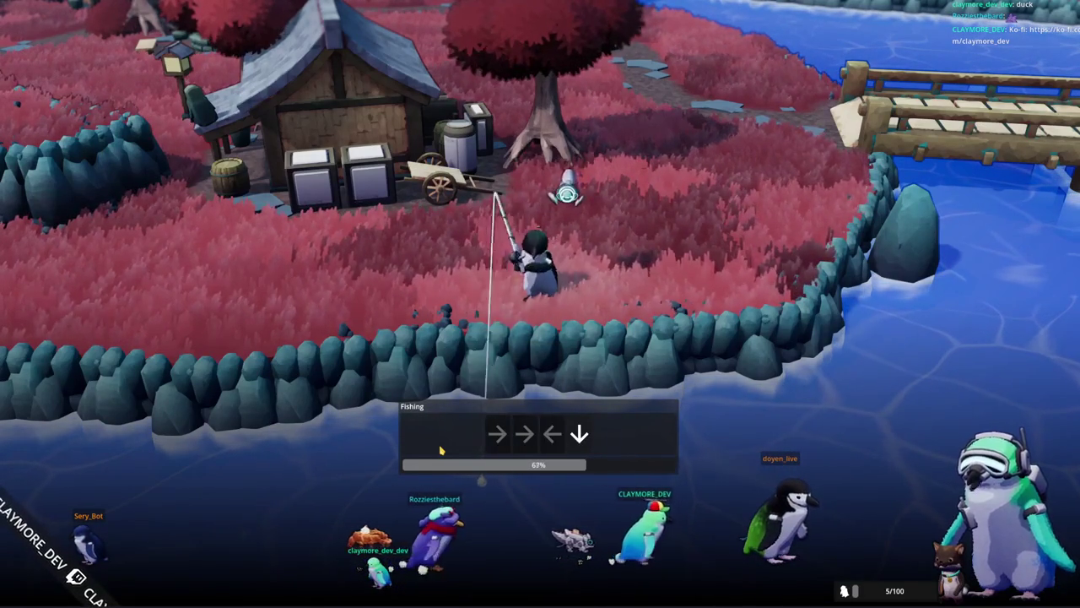
{"action": "key", "text": "Left"}
{"action": "key", "text": "Down"}
{"action": "key", "text": "Down"}
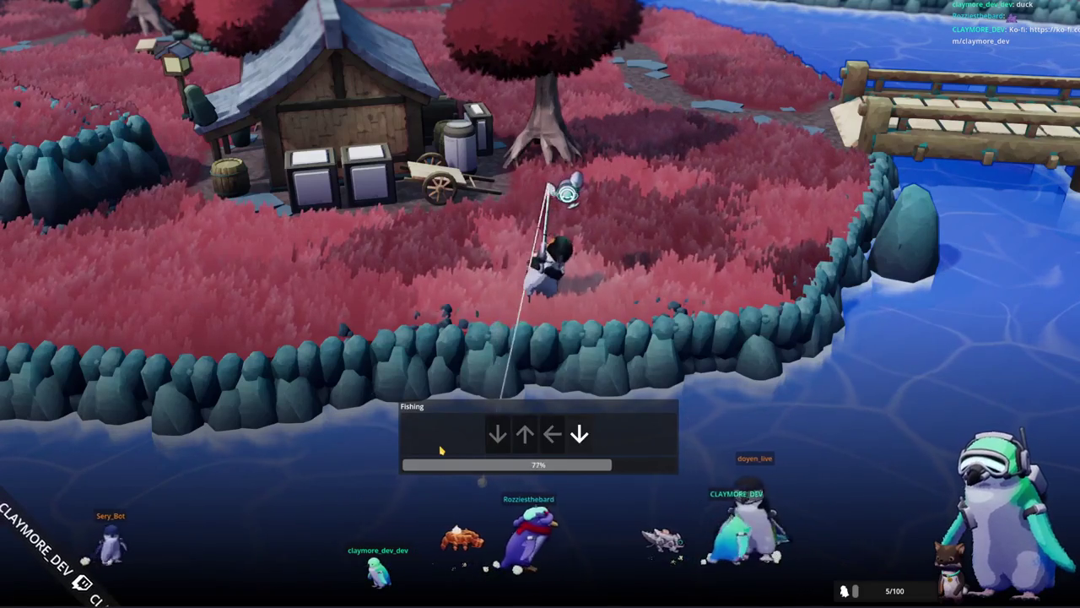
{"action": "key", "text": "Up"}
{"action": "key", "text": "Left"}
{"action": "key", "text": "Down"}
{"action": "key", "text": "Up"}
{"action": "key", "text": "Left"}
{"action": "key", "text": "Left"}
{"action": "key", "text": "Left"}
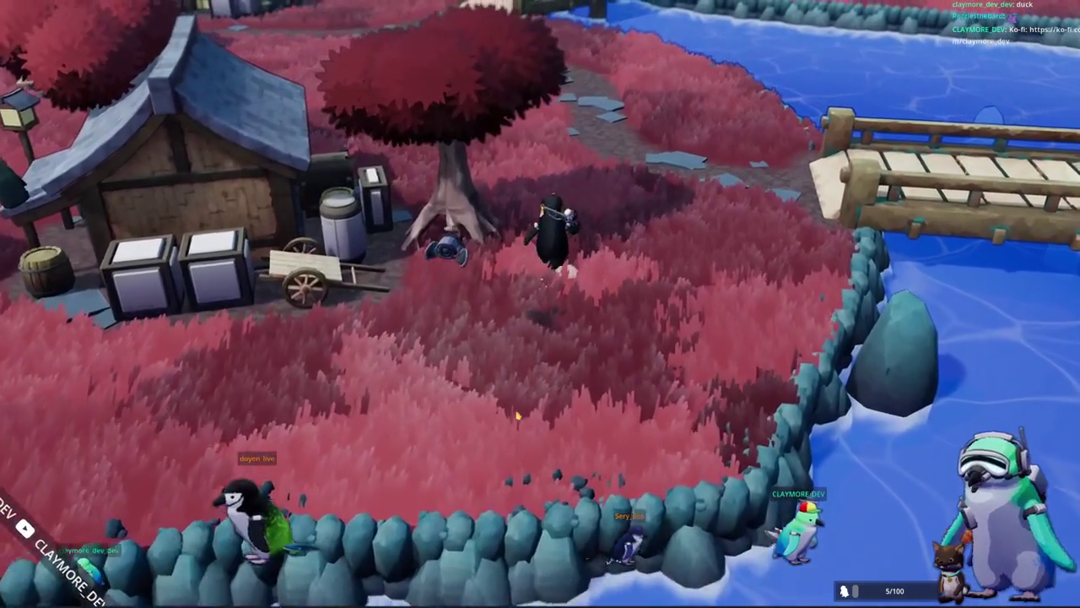
Walk the penguin past the house and fire pit, across the bridge to the giant monitor.
{"action": "key", "text": "a"}
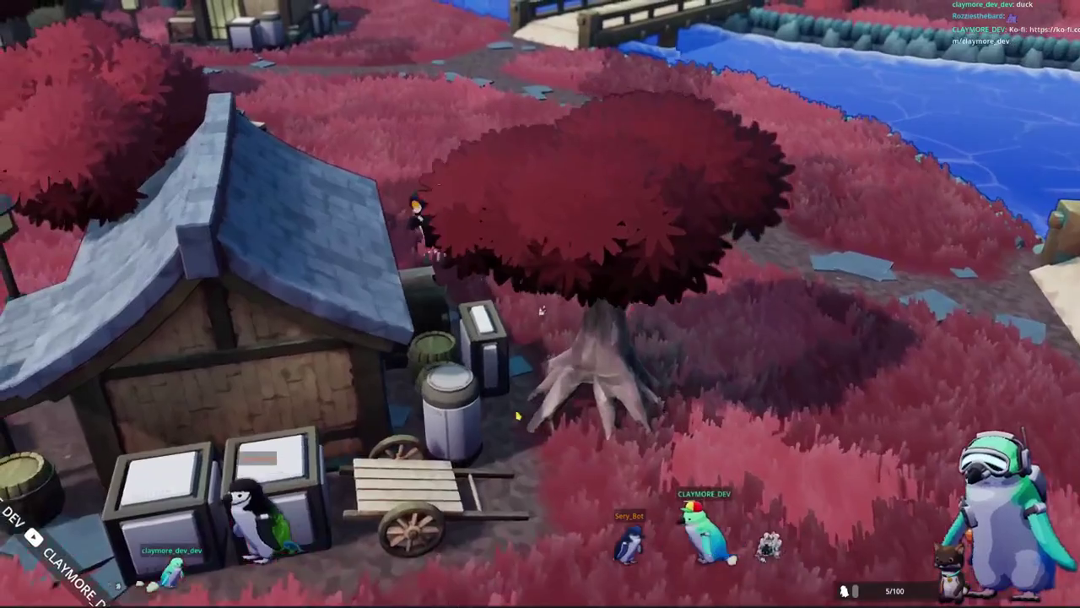
{"action": "key", "text": "w"}
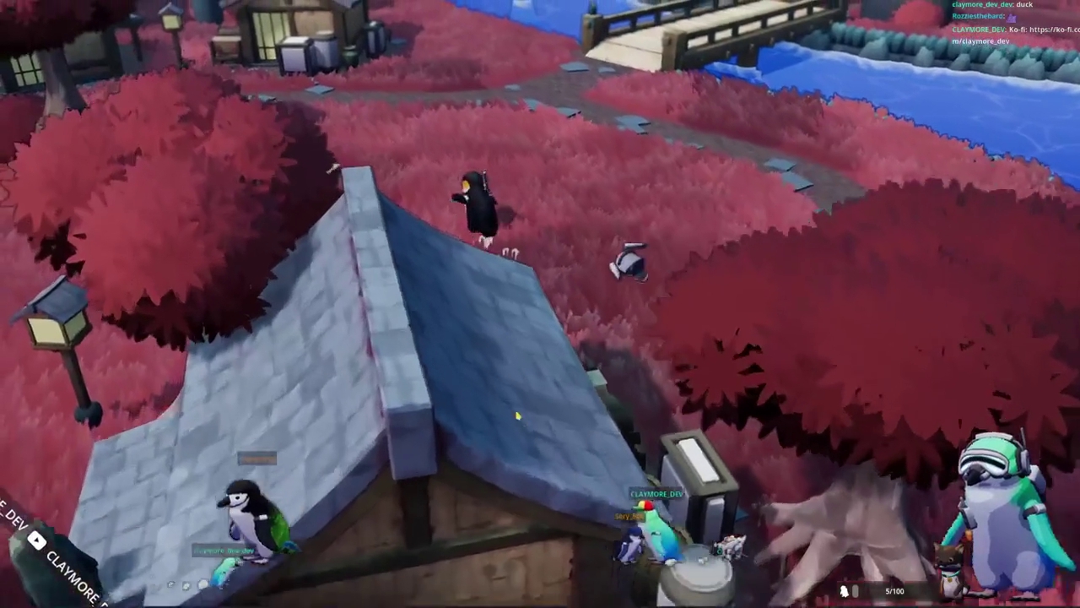
{"action": "key", "text": "w"}
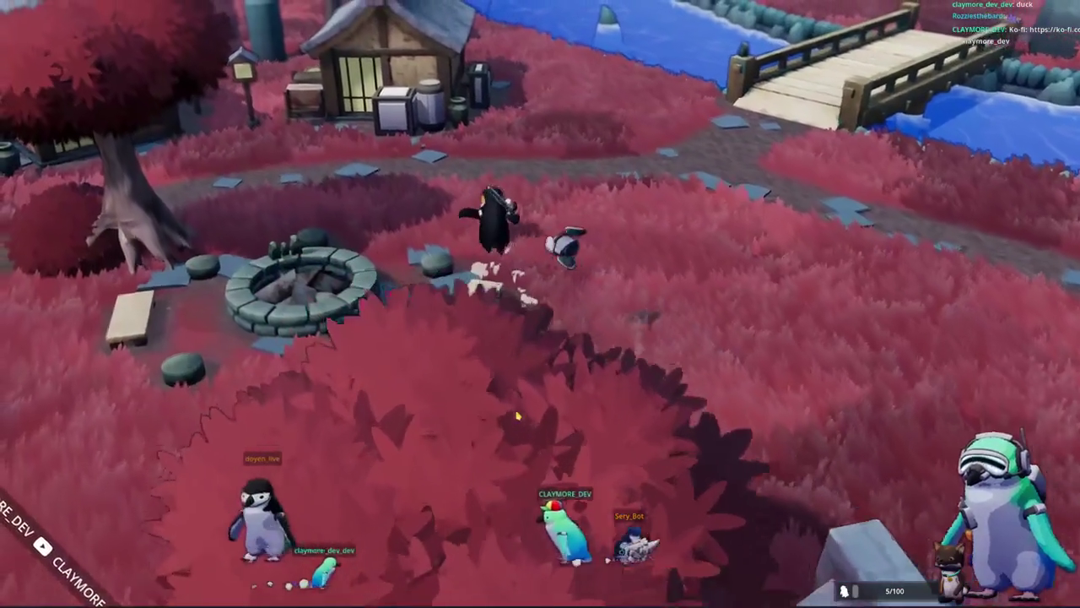
{"action": "key", "text": "a"}
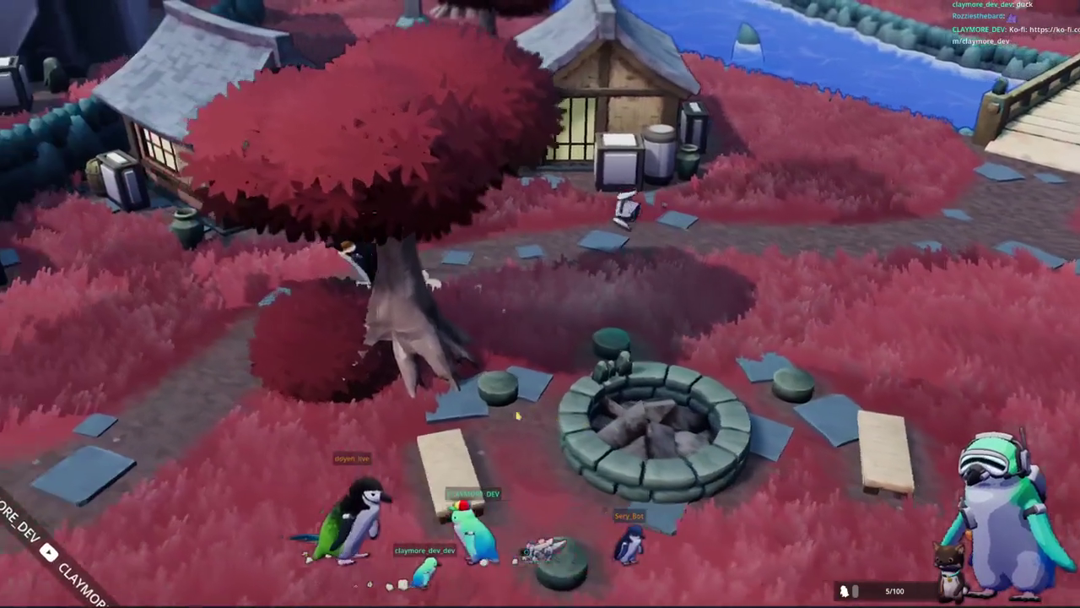
{"action": "key", "text": "a"}
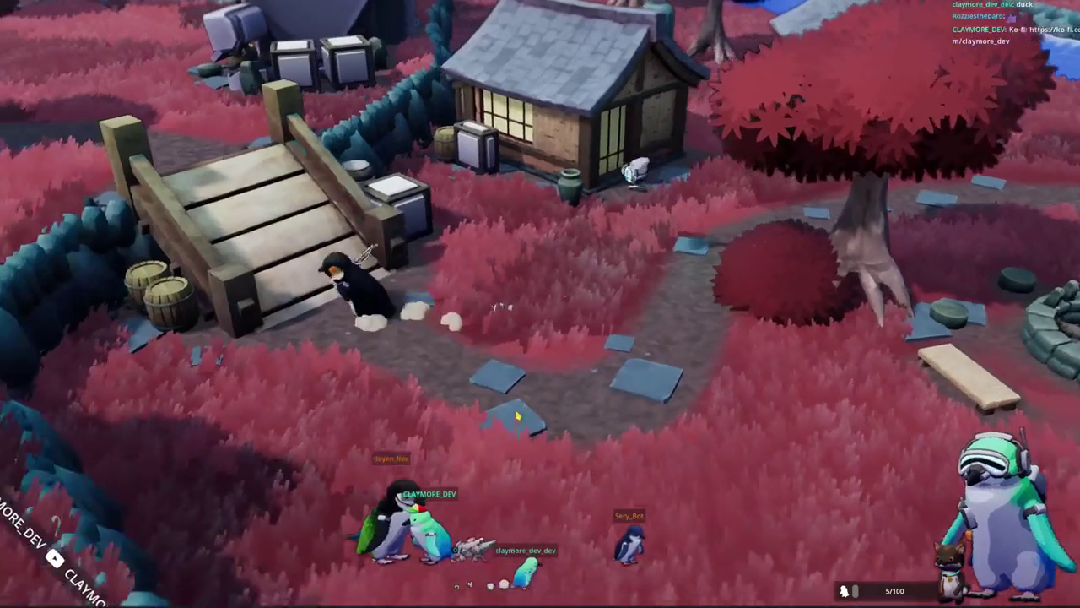
{"action": "key", "text": "w"}
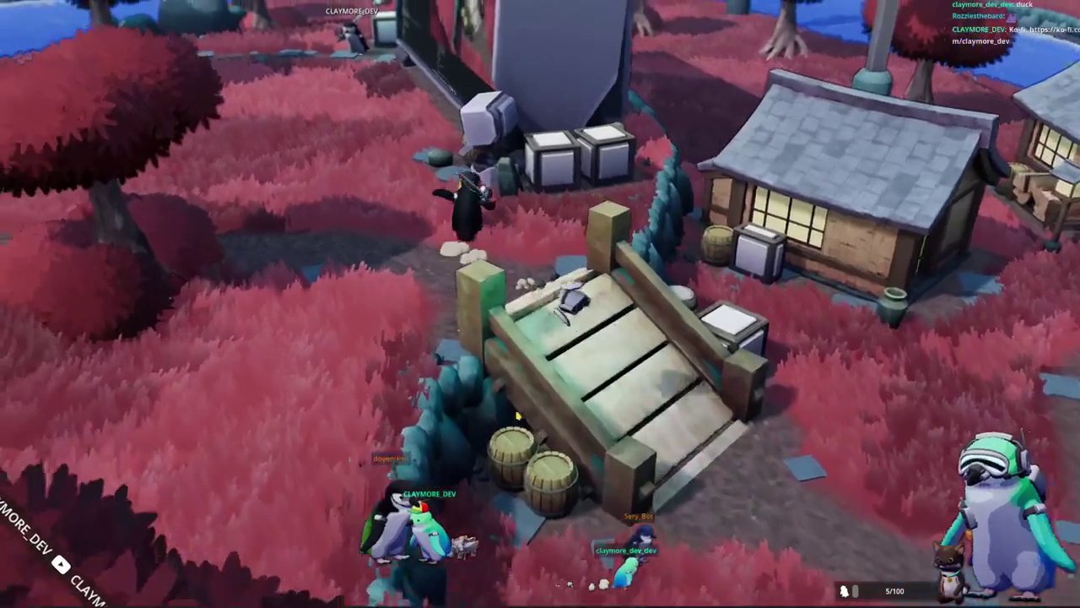
{"action": "key", "text": "e"}
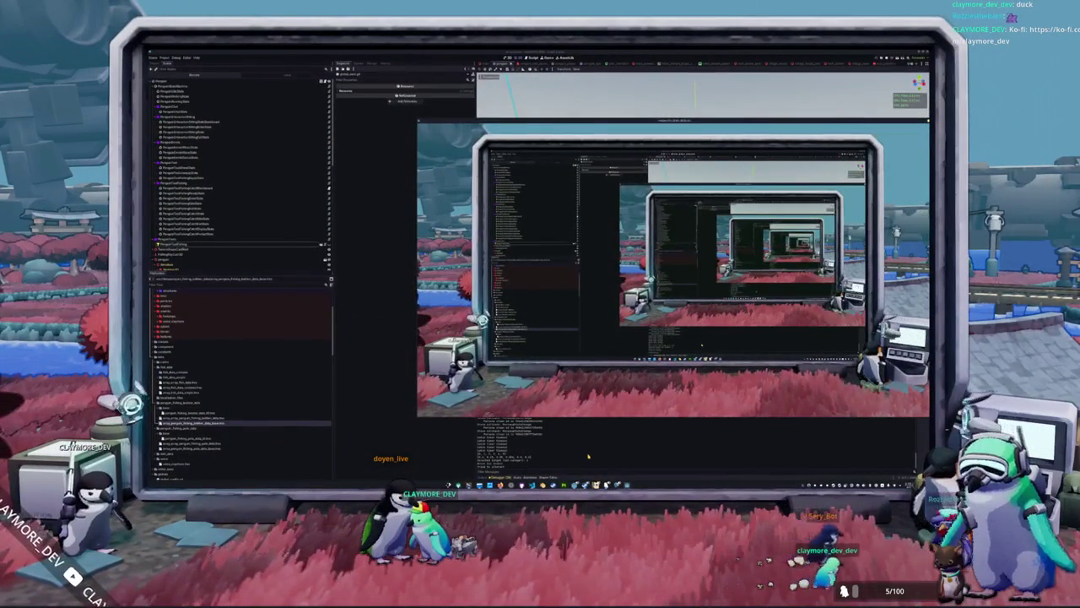
Close the floating game window and switch over to Blender.
{"action": "left_click", "coordinate": [615, 437]}
{"action": "middle_click_drag", "start_coordinate": [583, 256], "coordinate": [480, 305]}
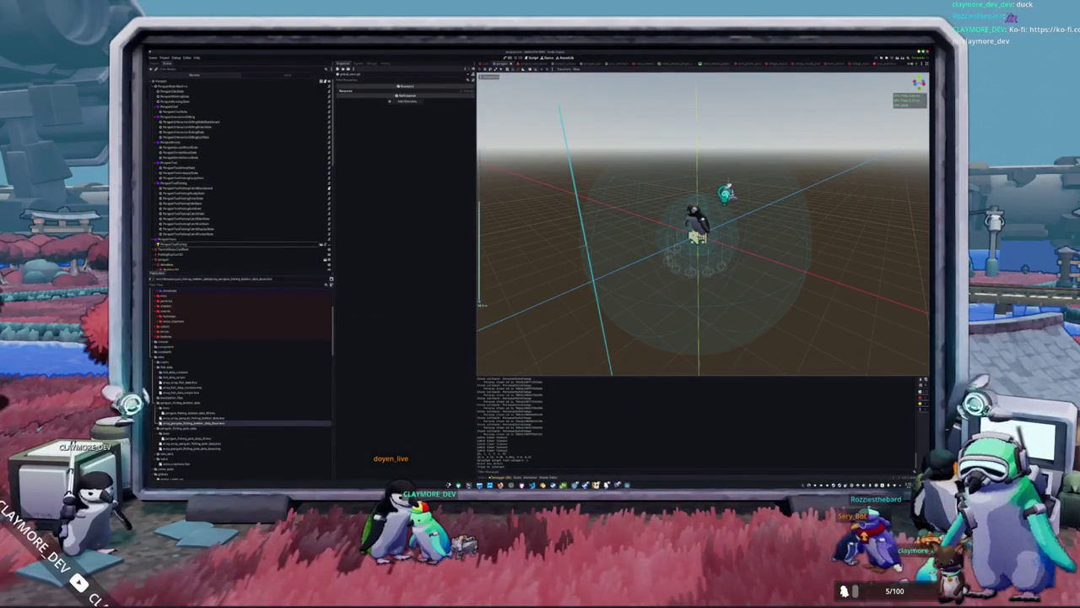
{"action": "key", "text": "alt+Tab"}
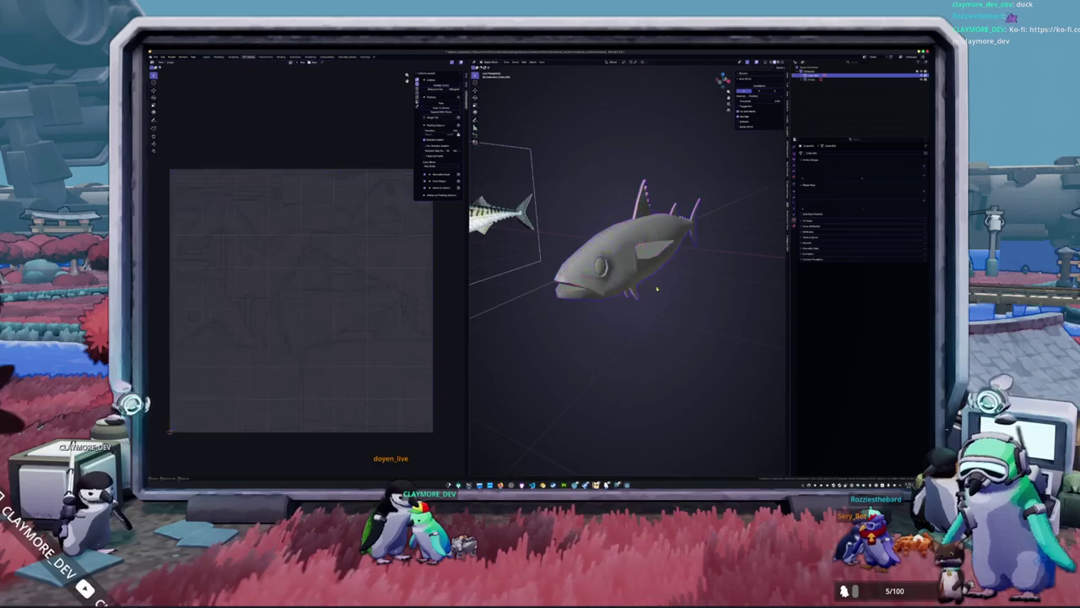
Rename the fish object to 'tuna'.
{"action": "middle_click_drag", "start_coordinate": [624, 278], "coordinate": [668, 291]}
{"action": "key", "text": "F2"}
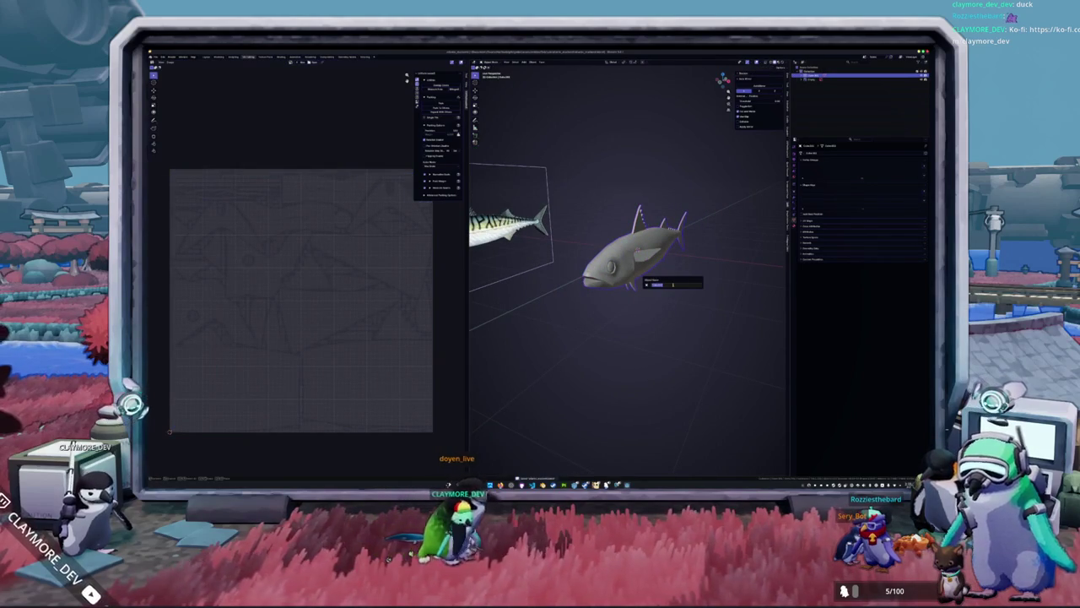
{"action": "type", "text": "tuna"}
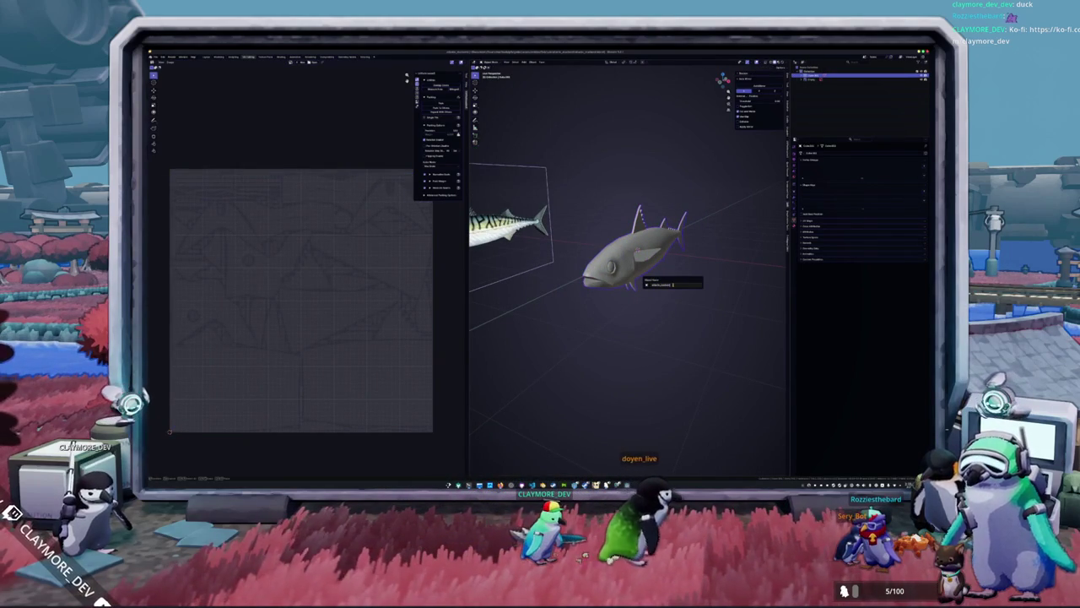
{"action": "key", "text": "Return"}
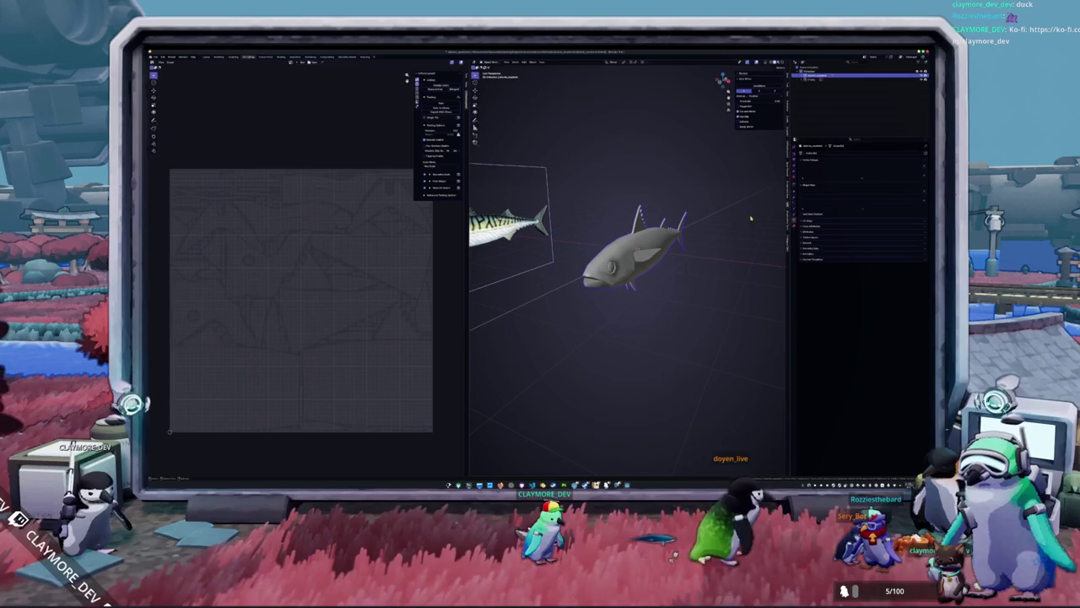
{"action": "left_click", "coordinate": [815, 228]}
Add a new color attribute to the tuna and review its material and render settings.
{"action": "left_click", "coordinate": [924, 234]}
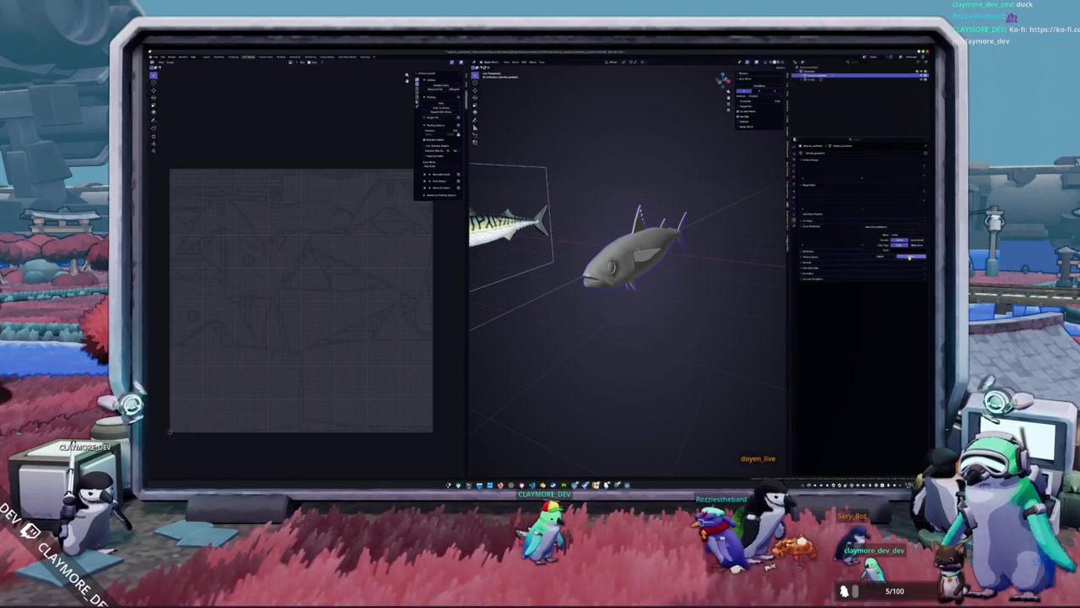
{"action": "left_click", "coordinate": [910, 257]}
{"action": "left_click", "coordinate": [791, 216]}
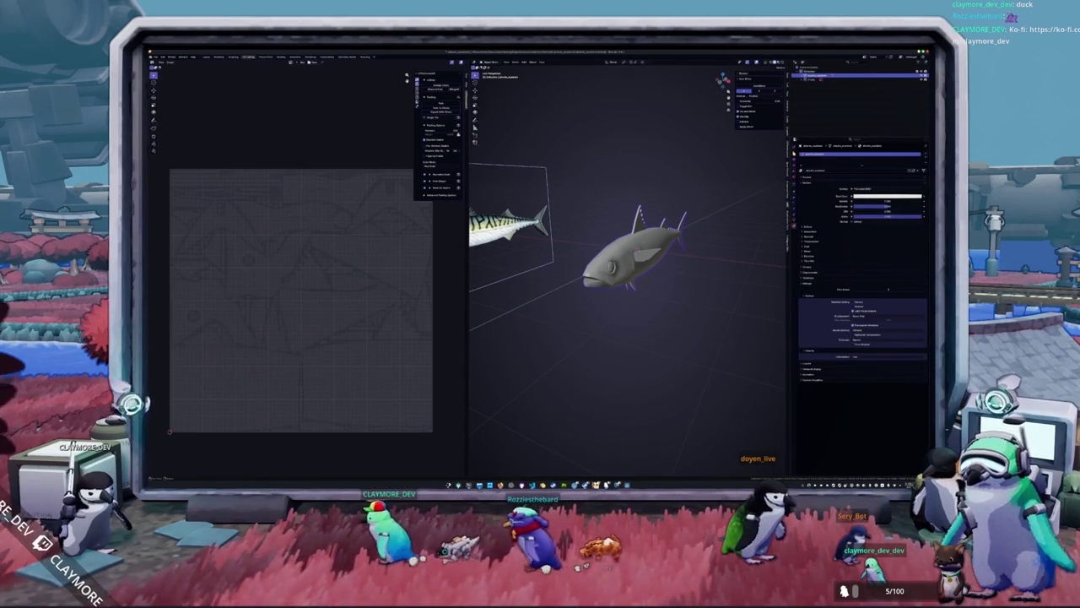
{"action": "left_click", "coordinate": [793, 165]}
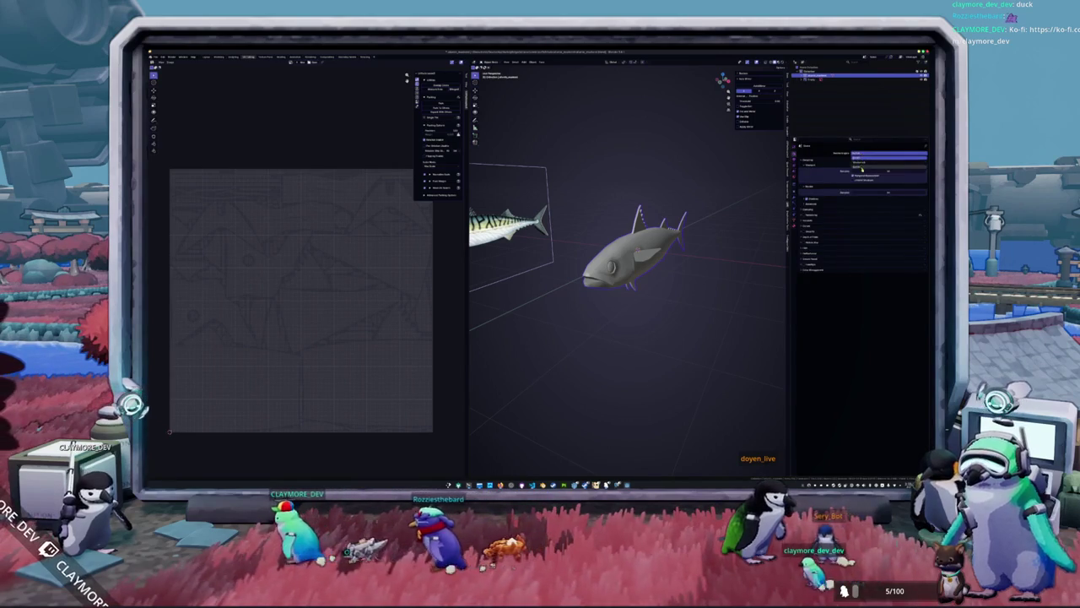
Choose a render engine and switch to the Shading workspace to add nodes.
{"action": "left_click", "coordinate": [861, 170]}
{"action": "left_click", "coordinate": [281, 57]}
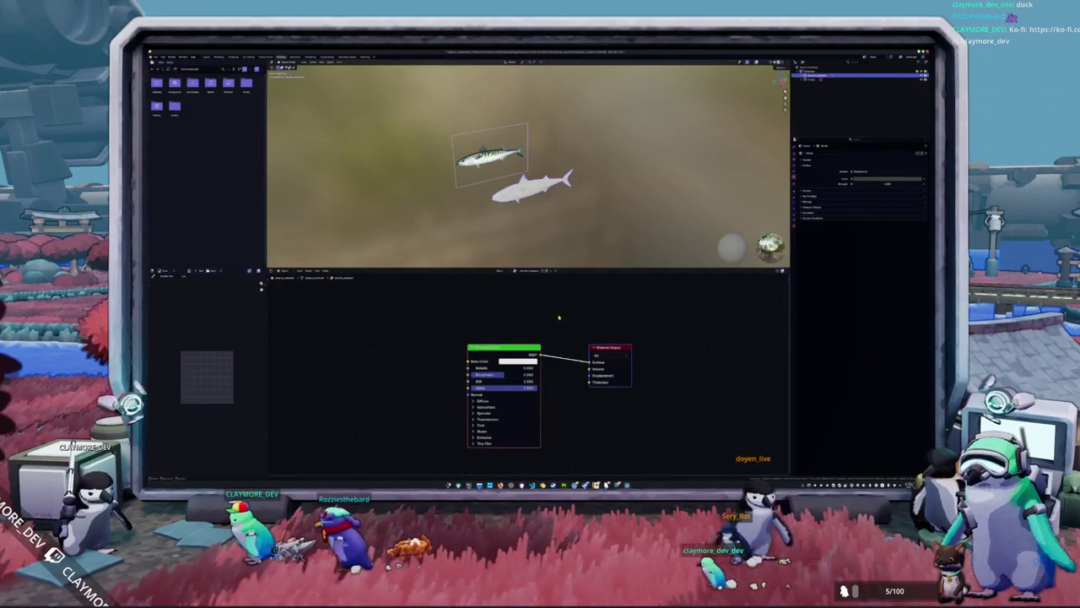
{"action": "key", "text": "shift+a"}
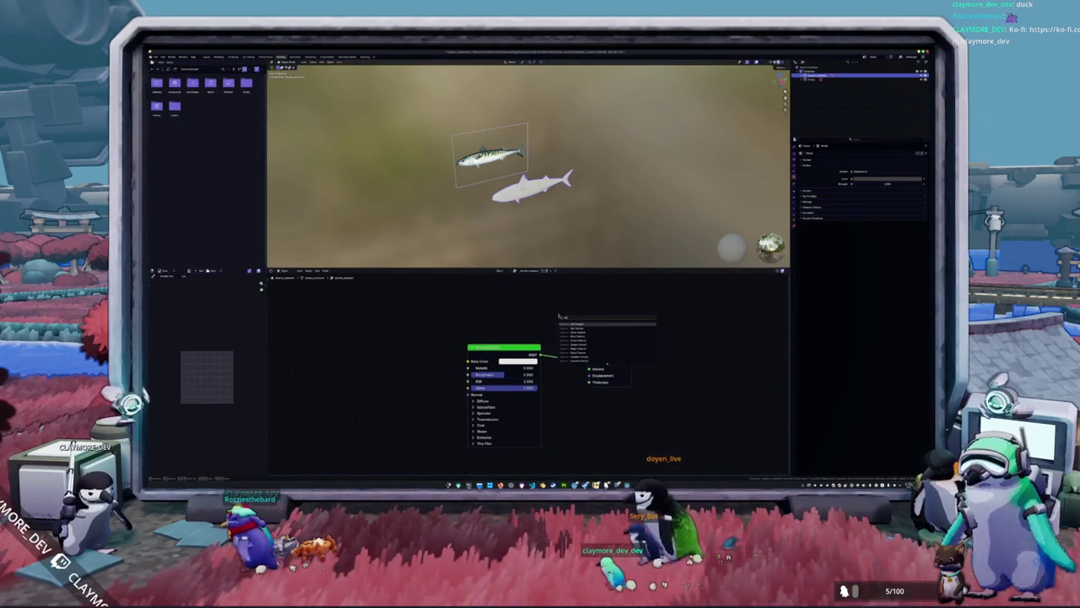
Add Texture Coordinate and Color Attribute nodes to the tuna's material.
{"action": "left_click", "coordinate": [574, 324]}
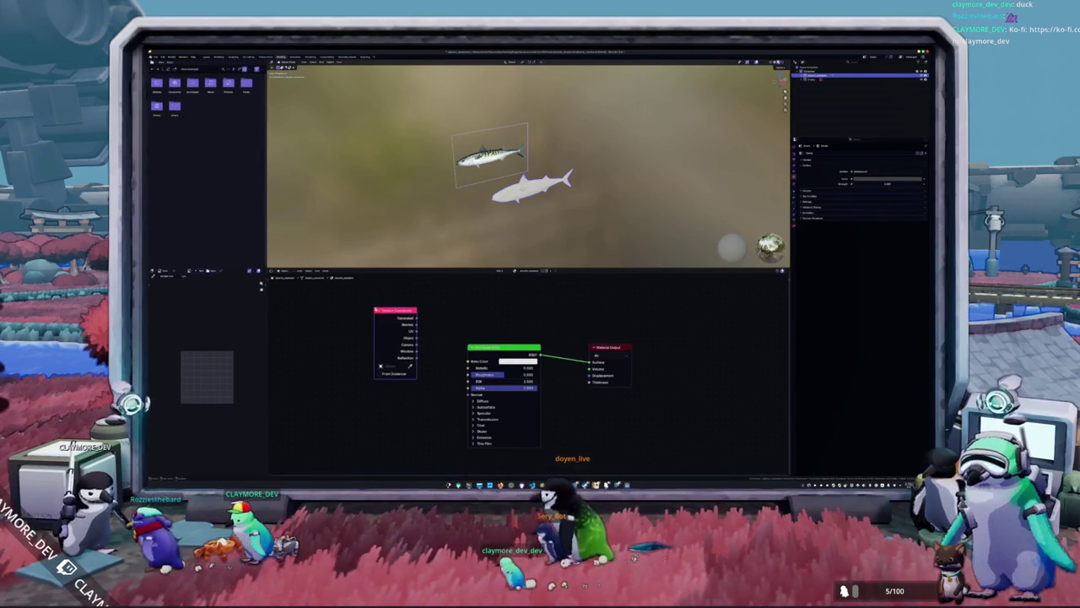
{"action": "left_click_drag", "start_coordinate": [416, 319], "coordinate": [588, 362]}
{"action": "key", "text": "shift+a"}
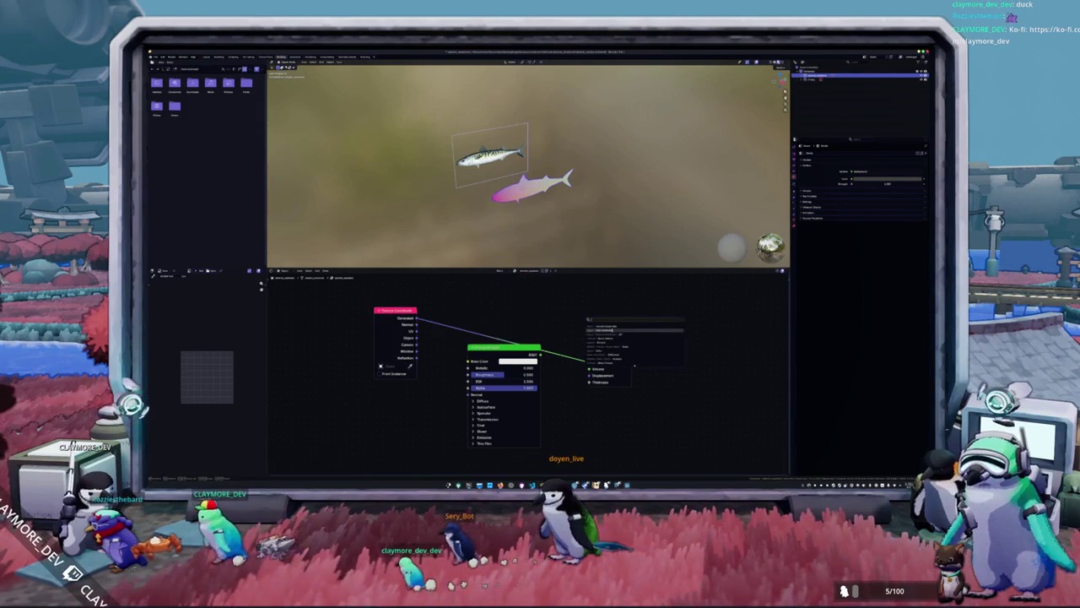
{"action": "key", "text": "Return"}
{"action": "left_click", "coordinate": [681, 331]}
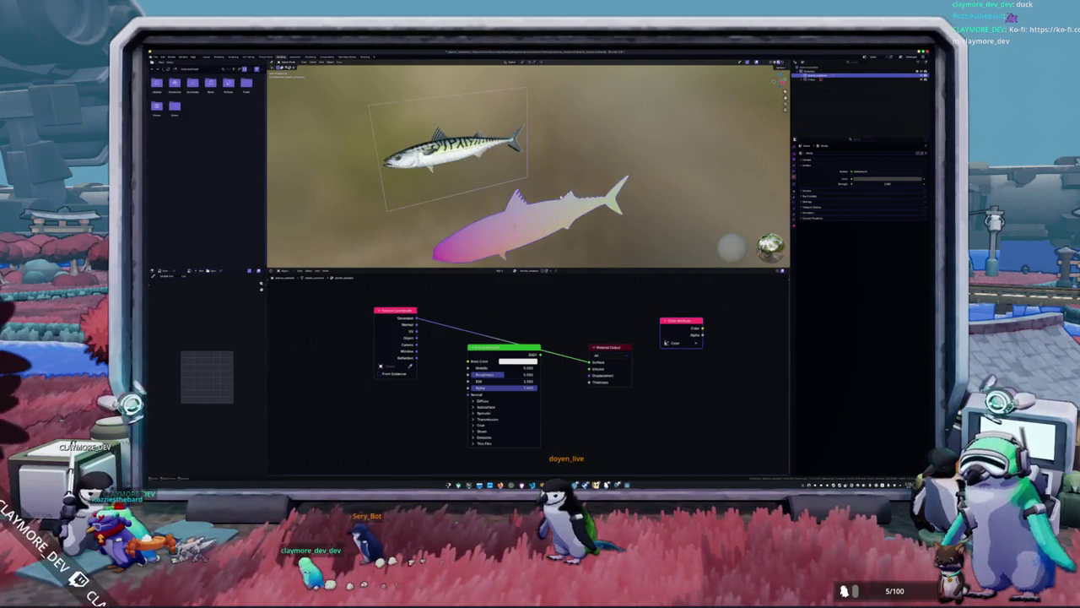
Wire the Color Attribute node's Color output into the Material Output Surface.
{"action": "middle_click_drag", "start_coordinate": [591, 194], "coordinate": [540, 186]}
{"action": "right_click", "coordinate": [505, 179]}
{"action": "left_click", "coordinate": [523, 203]}
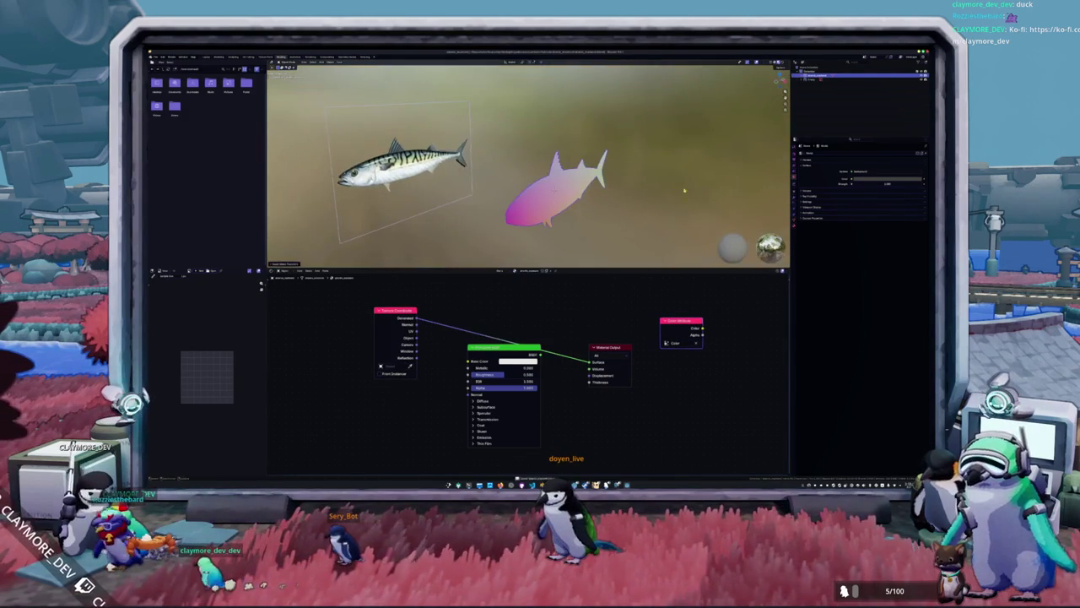
{"action": "left_click", "coordinate": [806, 159]}
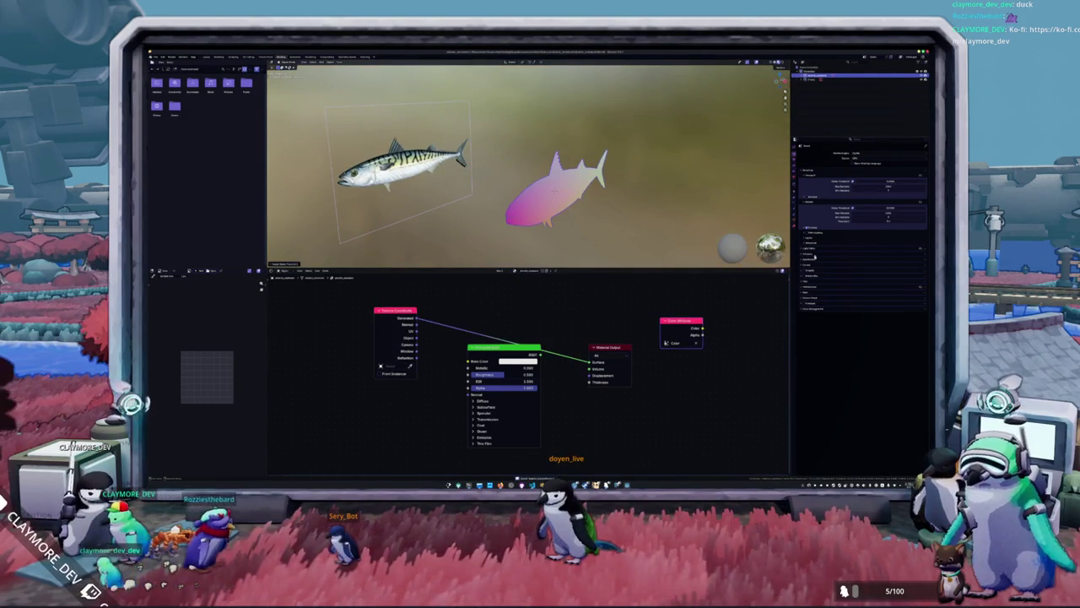
{"action": "left_click", "coordinate": [811, 293]}
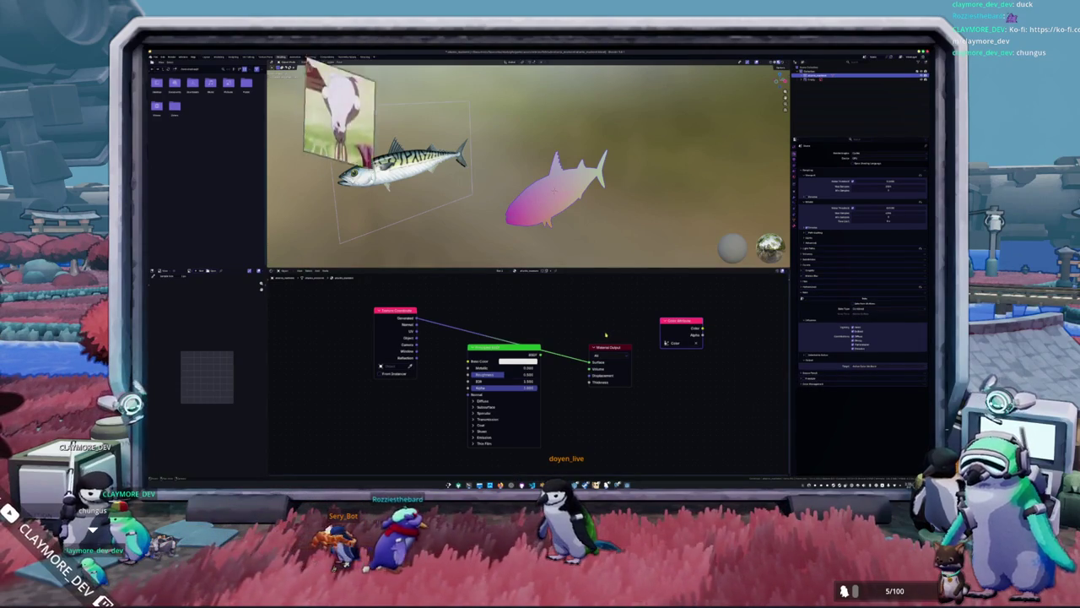
{"action": "left_click", "coordinate": [680, 322], "text": "ctrl+shift"}
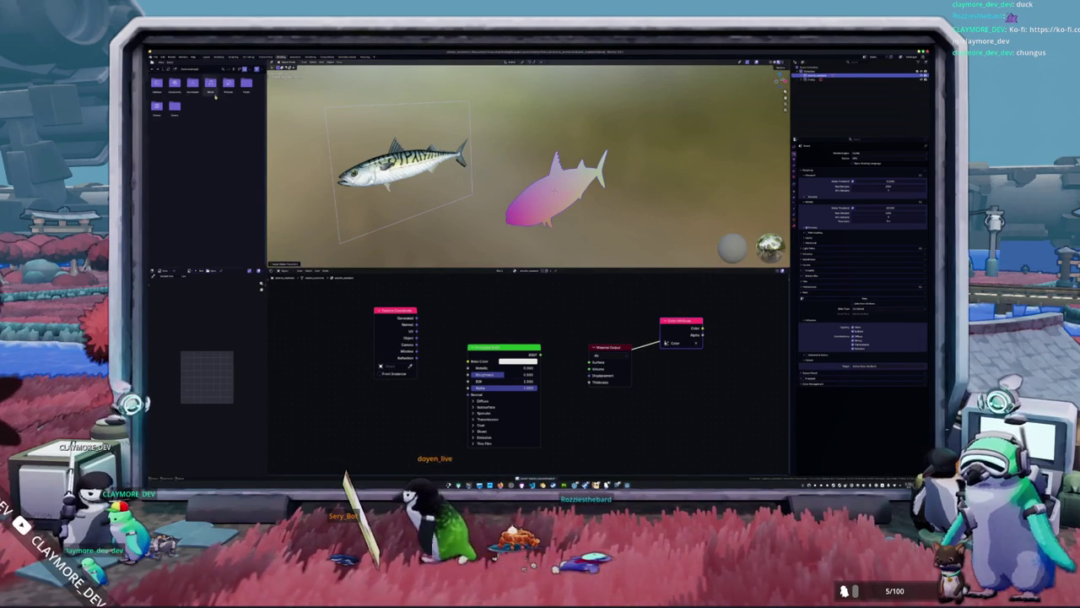
{"action": "right_click", "coordinate": [173, 84]}
{"action": "left_click", "coordinate": [160, 88]}
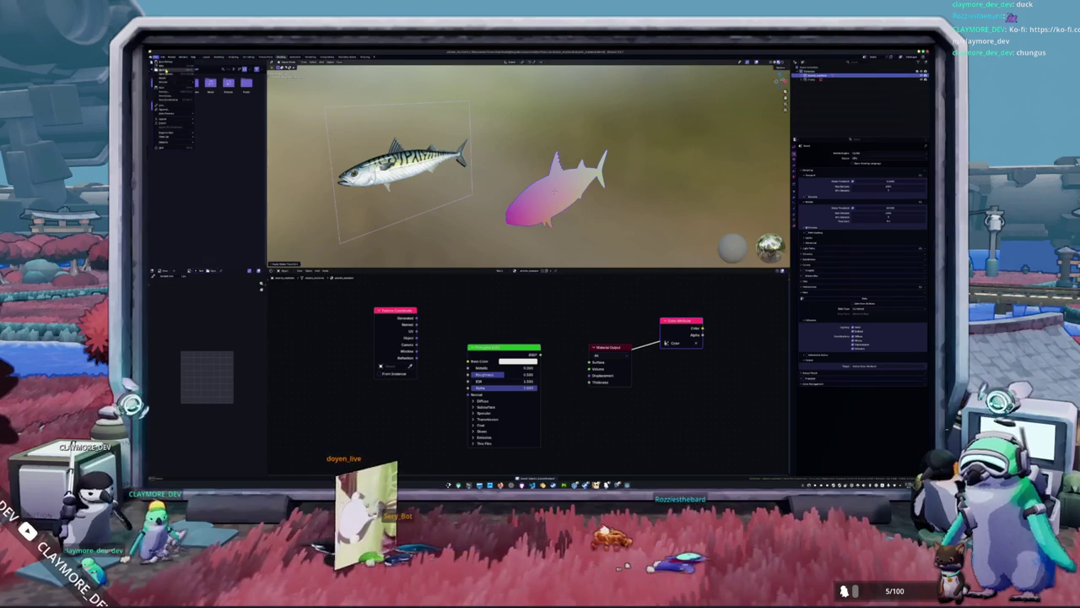
{"action": "left_click", "coordinate": [412, 154]}
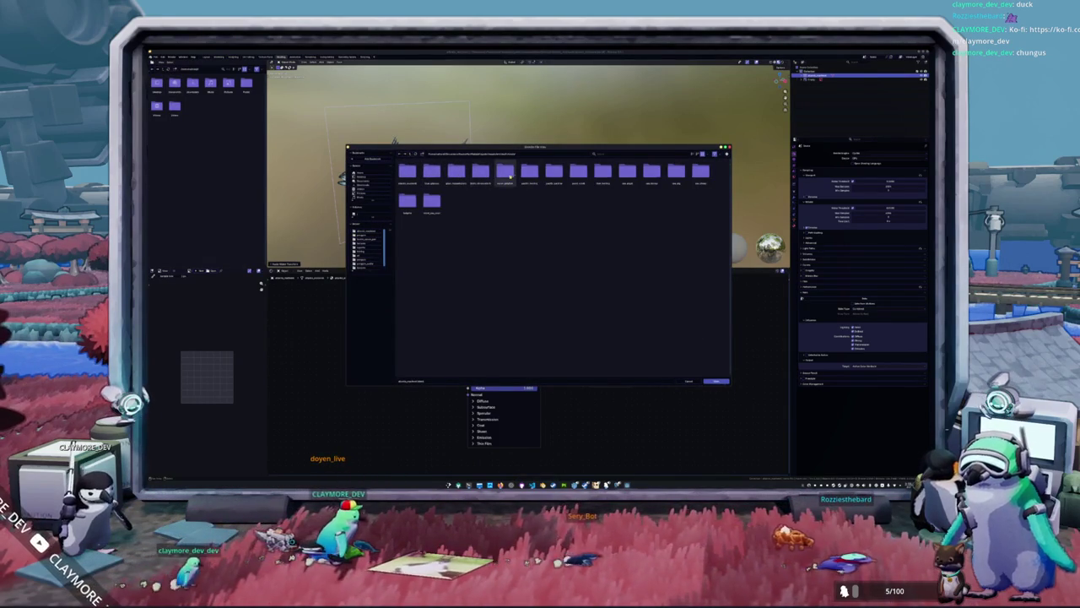
{"action": "double_click", "coordinate": [529, 172]}
{"action": "double_click", "coordinate": [504, 173]}
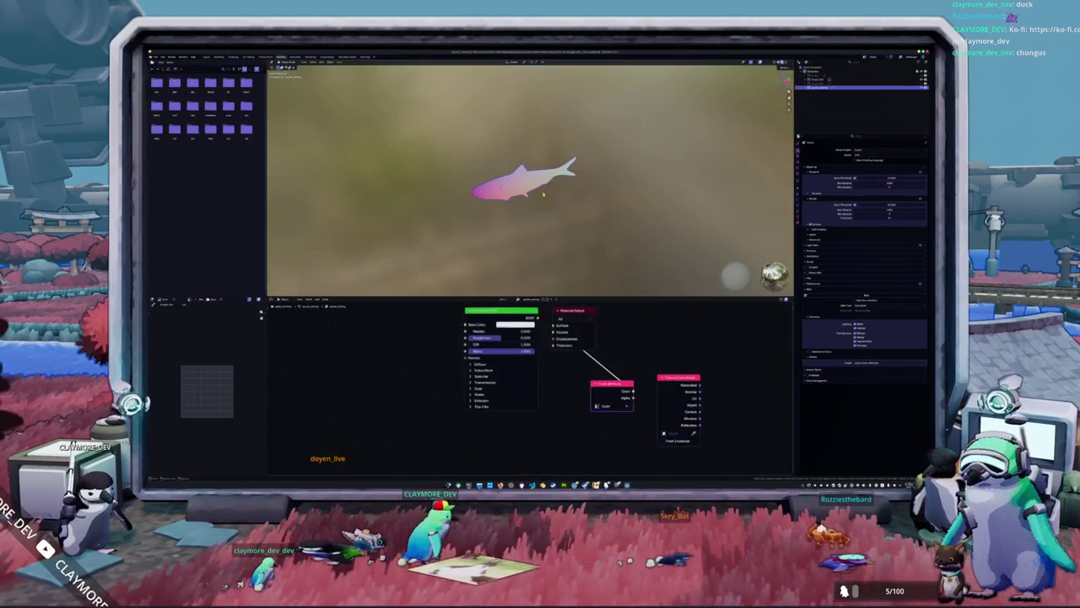
{"action": "key", "text": "n"}
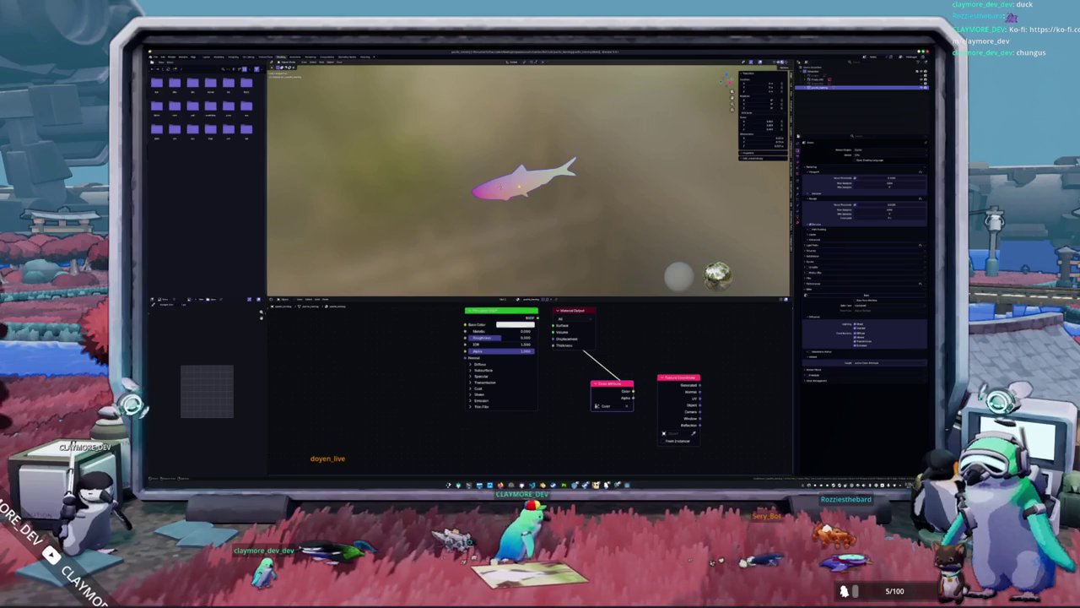
{"action": "left_click", "coordinate": [155, 56]}
{"action": "mouse_move", "coordinate": [166, 74]}
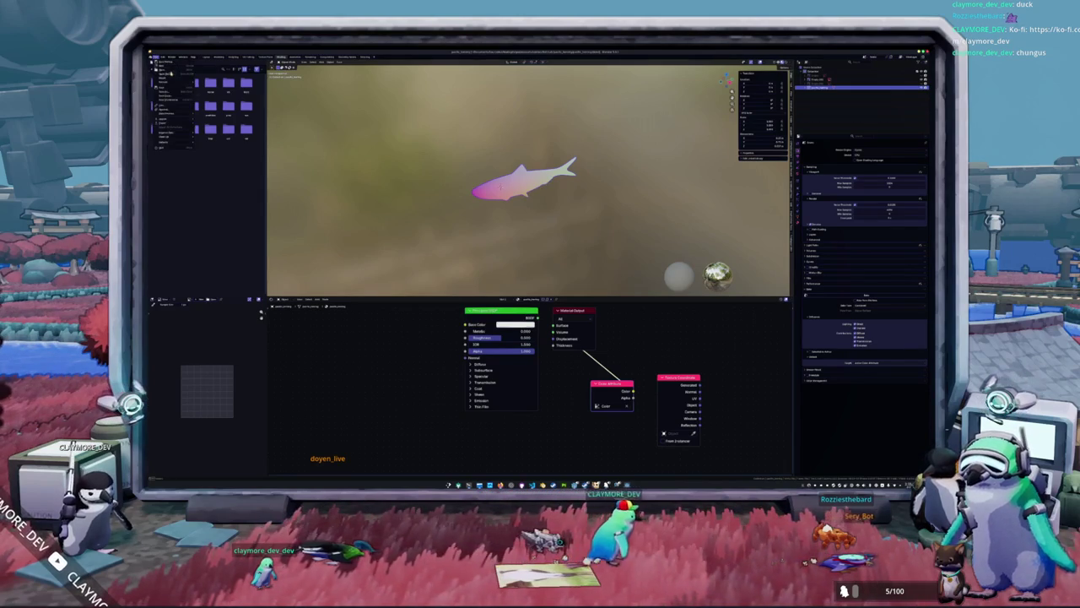
{"action": "left_click", "coordinate": [216, 78]}
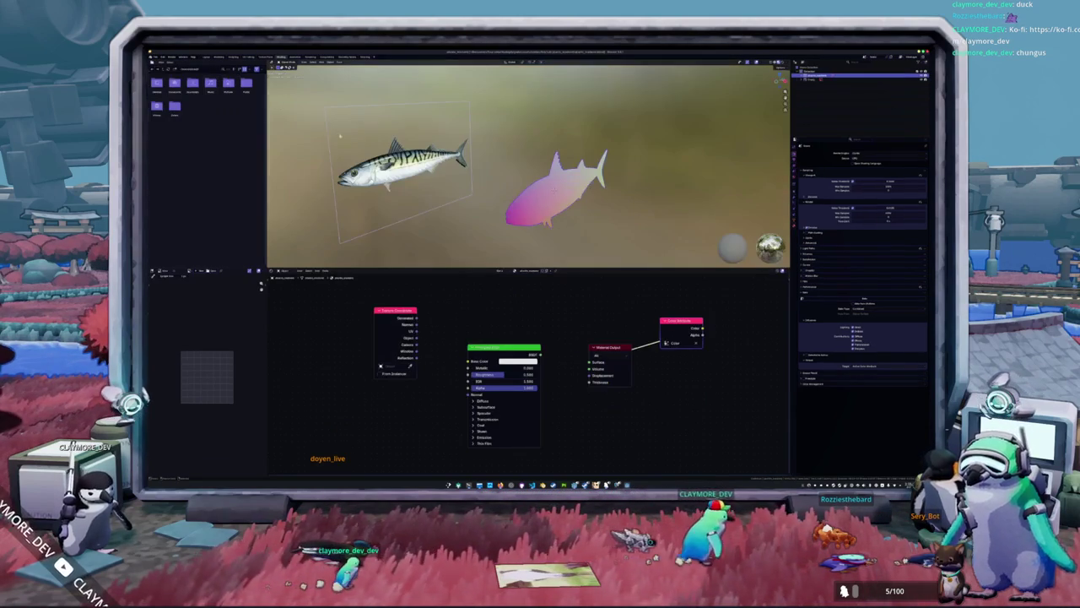
Toggle the viewport sidebar and start shrinking the pink fish.
{"action": "key", "text": "n"}
{"action": "middle_click_drag", "start_coordinate": [633, 194], "coordinate": [616, 191]}
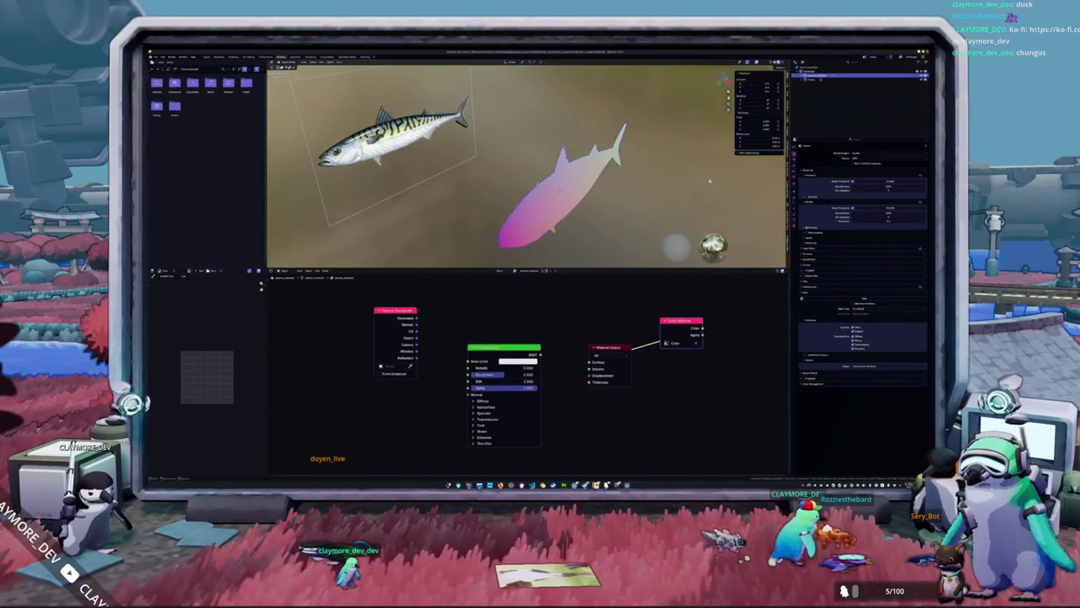
{"action": "key", "text": "s"}
{"action": "scroll", "coordinate": [613, 194], "scroll_direction": "up", "scroll_amount": 2}
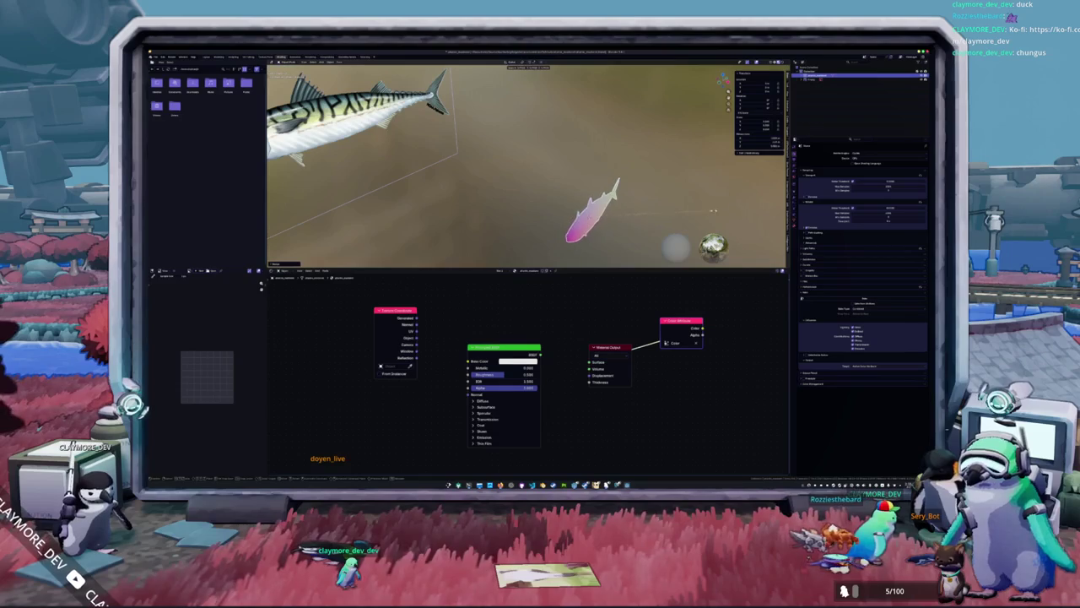
{"action": "scroll", "coordinate": [763, 194], "scroll_direction": "up", "scroll_amount": 2}
{"action": "scroll", "coordinate": [763, 194], "scroll_direction": "up", "scroll_amount": 2}
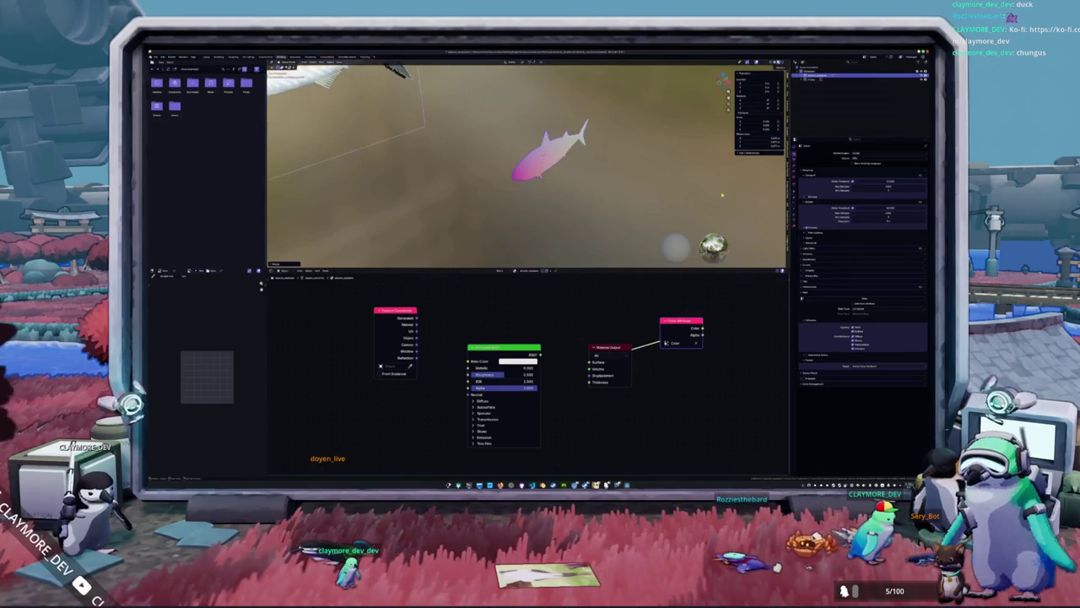
{"action": "scroll", "coordinate": [764, 194], "scroll_direction": "up", "scroll_amount": 1}
Scale the pink fish down to a smaller size.
{"action": "middle_click_drag", "start_coordinate": [764, 194], "coordinate": [718, 187]}
{"action": "key", "text": "s"}
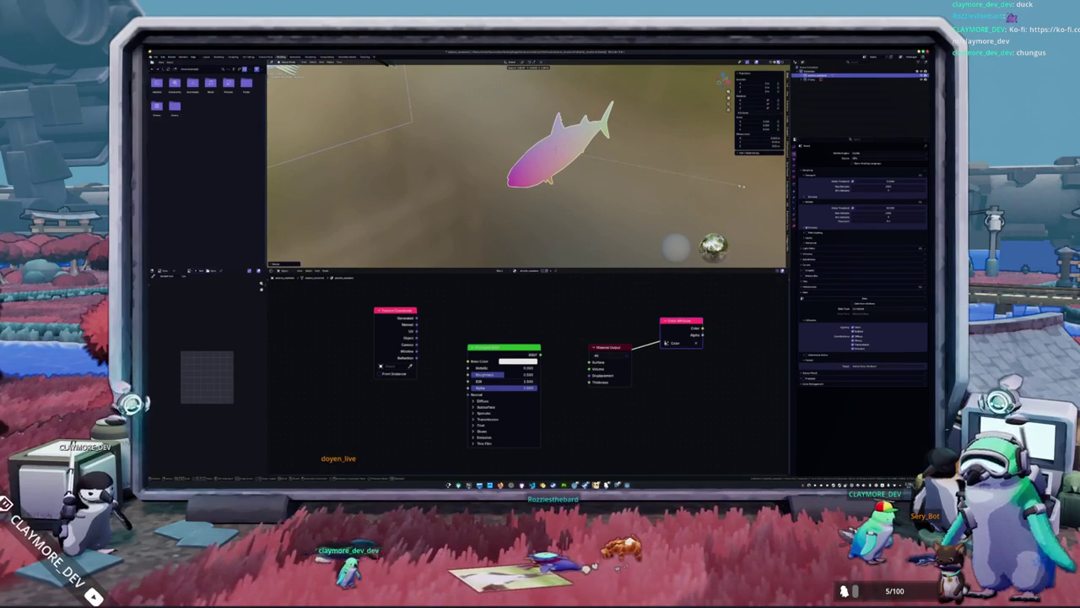
{"action": "right_click", "coordinate": [682, 169]}
{"action": "key", "text": "Escape"}
{"action": "middle_click_drag", "start_coordinate": [700, 194], "coordinate": [639, 195]}
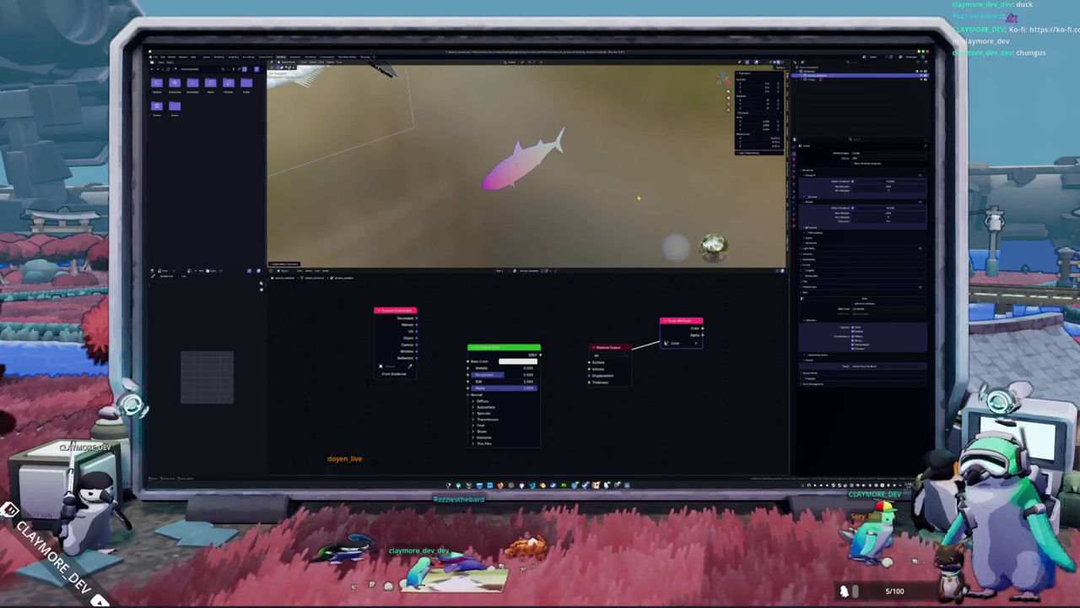
{"action": "left_click", "coordinate": [160, 62]}
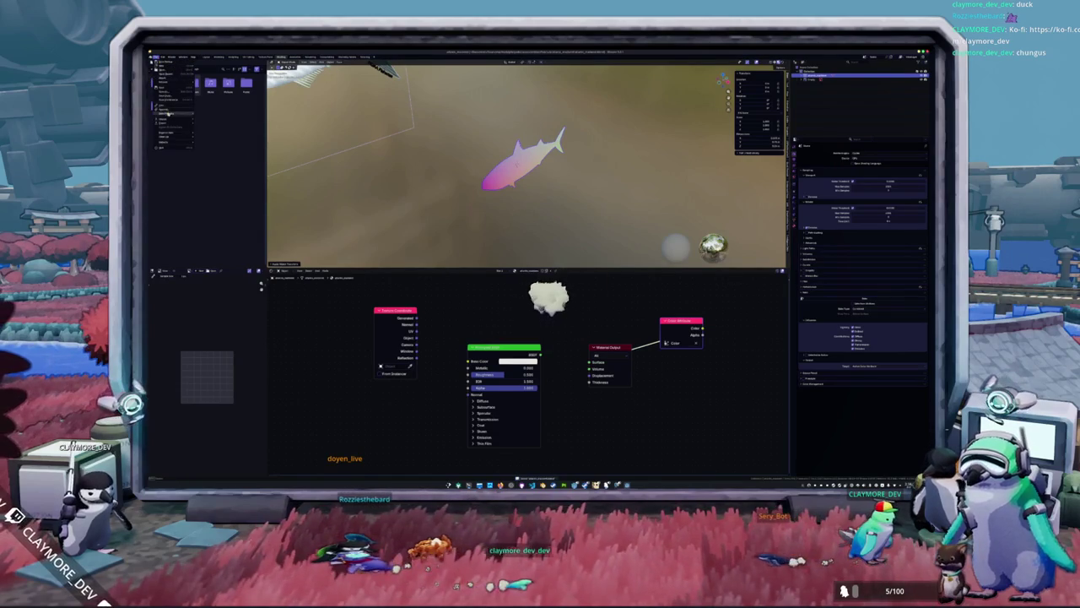
Export the fish model into the export folder.
{"action": "left_click", "coordinate": [219, 142]}
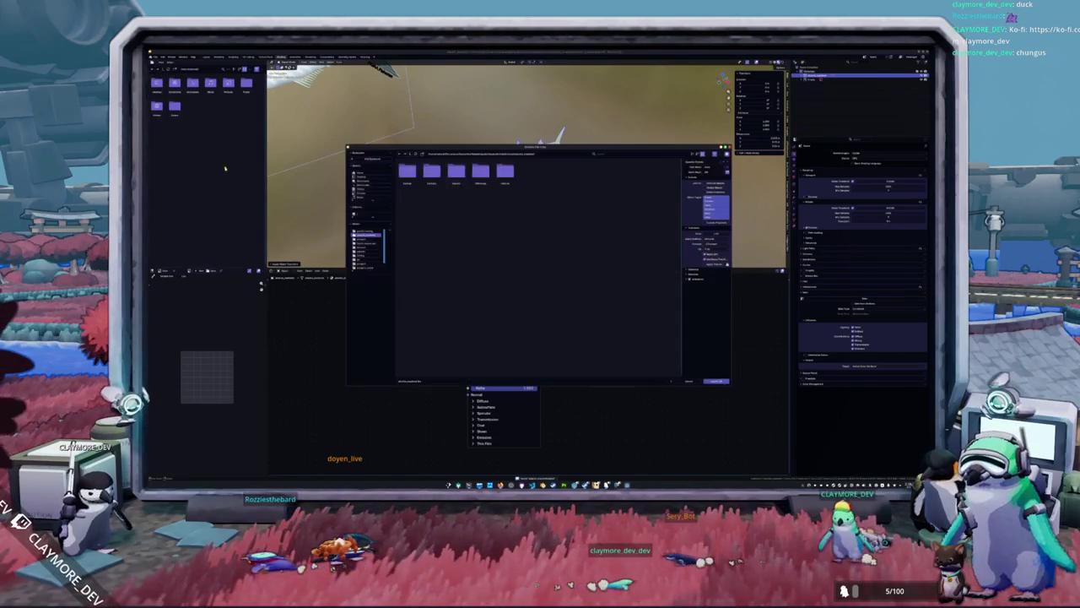
{"action": "double_click", "coordinate": [457, 176]}
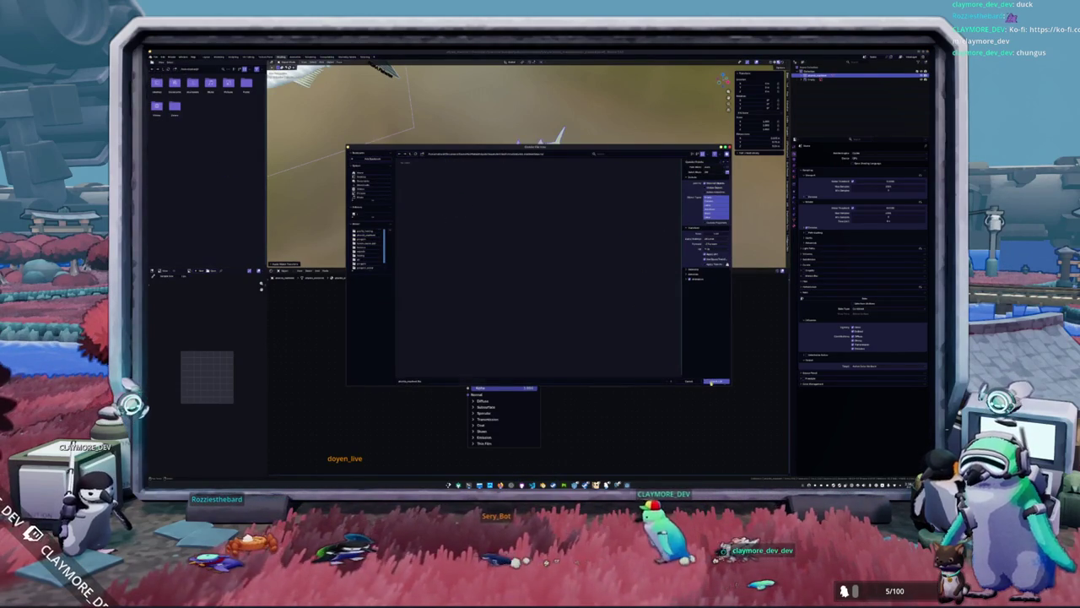
{"action": "left_click", "coordinate": [713, 381]}
Export the fish model a second time in another format.
{"action": "left_click", "coordinate": [155, 53]}
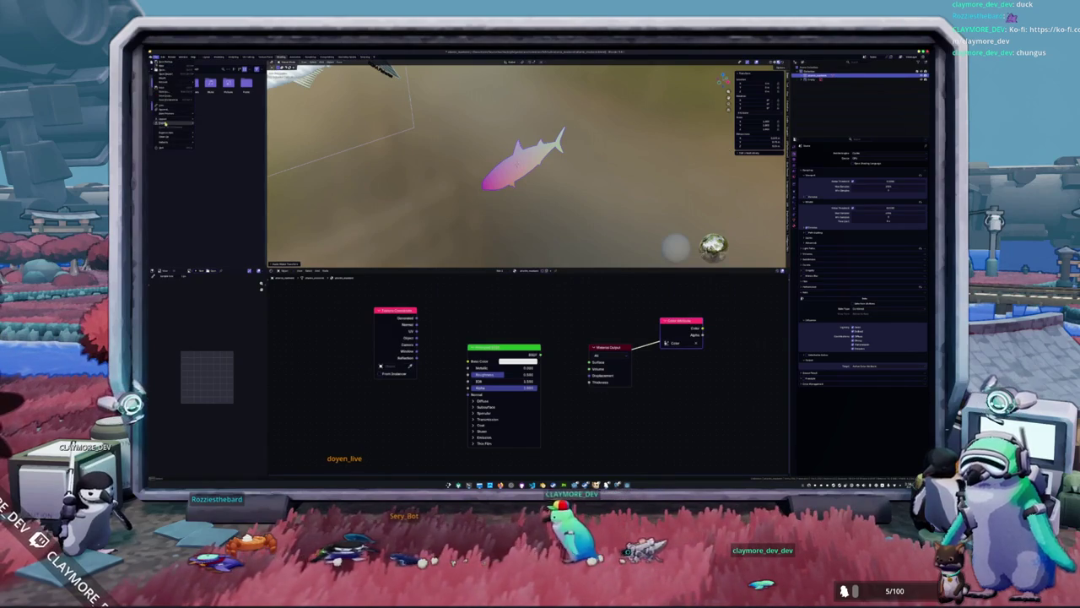
{"action": "left_click", "coordinate": [219, 140]}
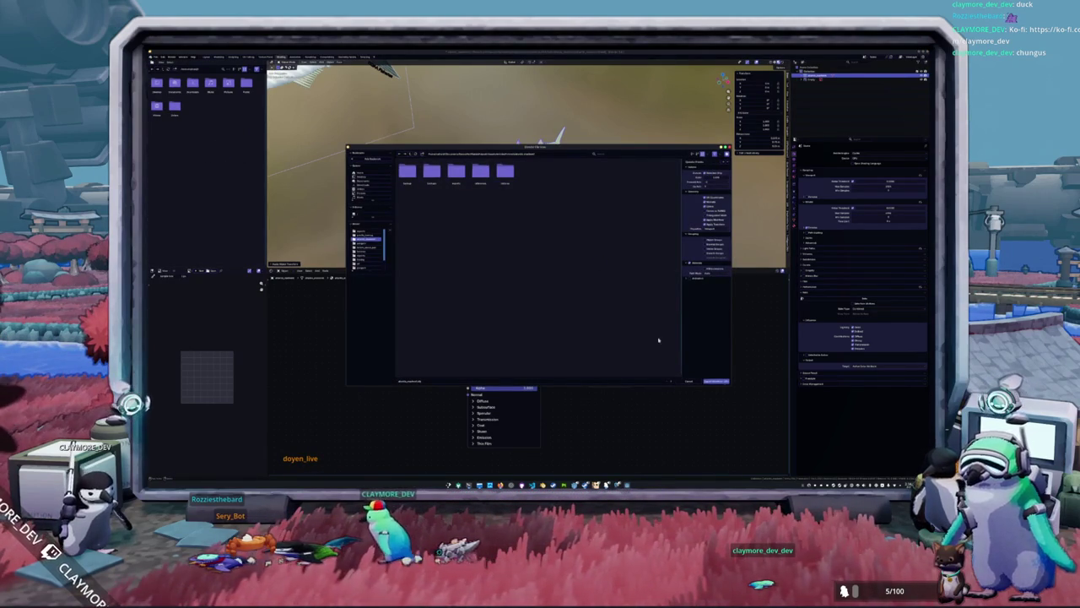
{"action": "left_click", "coordinate": [715, 382]}
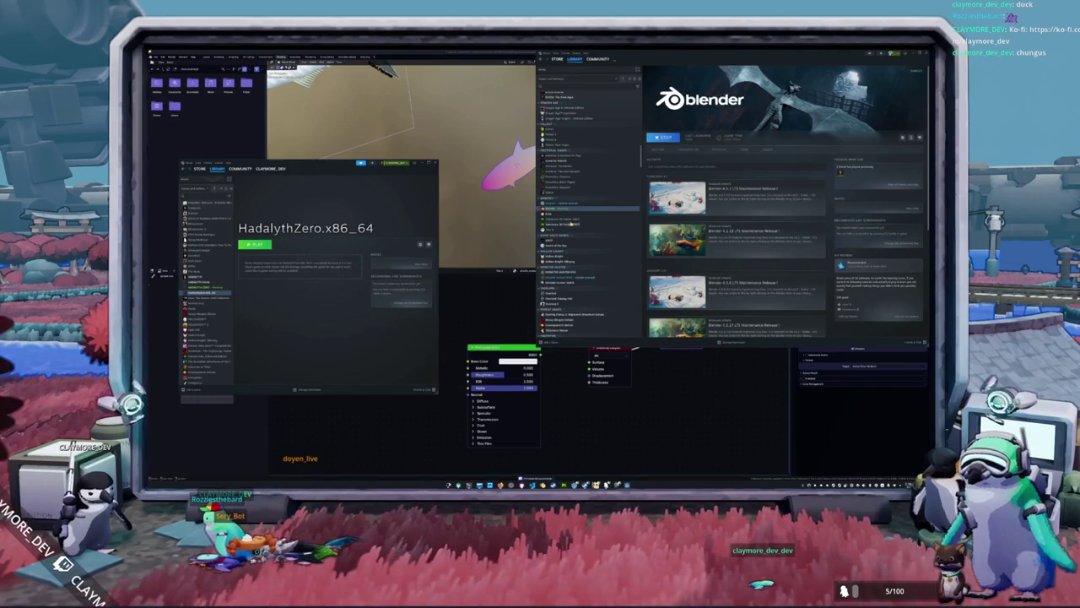
Launch Substance 3D Painter from the Steam library and dismiss its welcome dialog.
{"action": "left_click", "coordinate": [572, 222]}
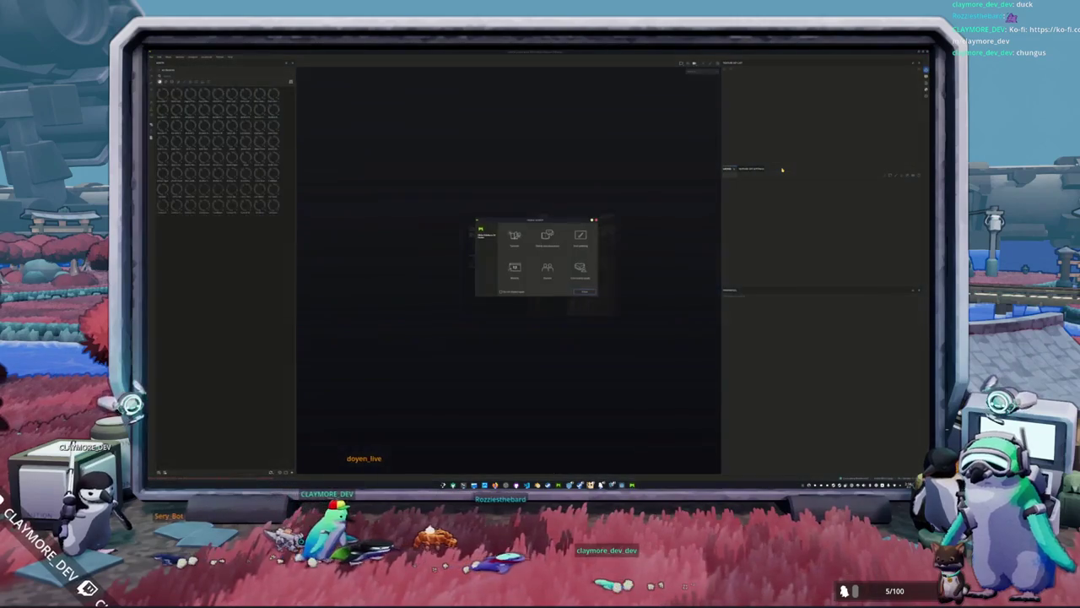
{"action": "key", "text": "Escape"}
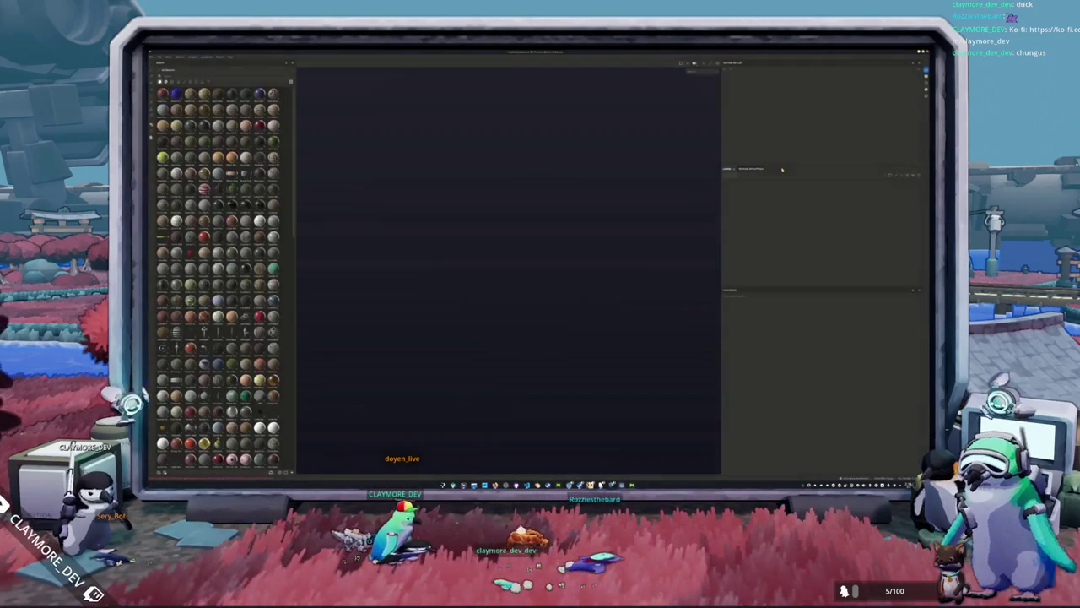